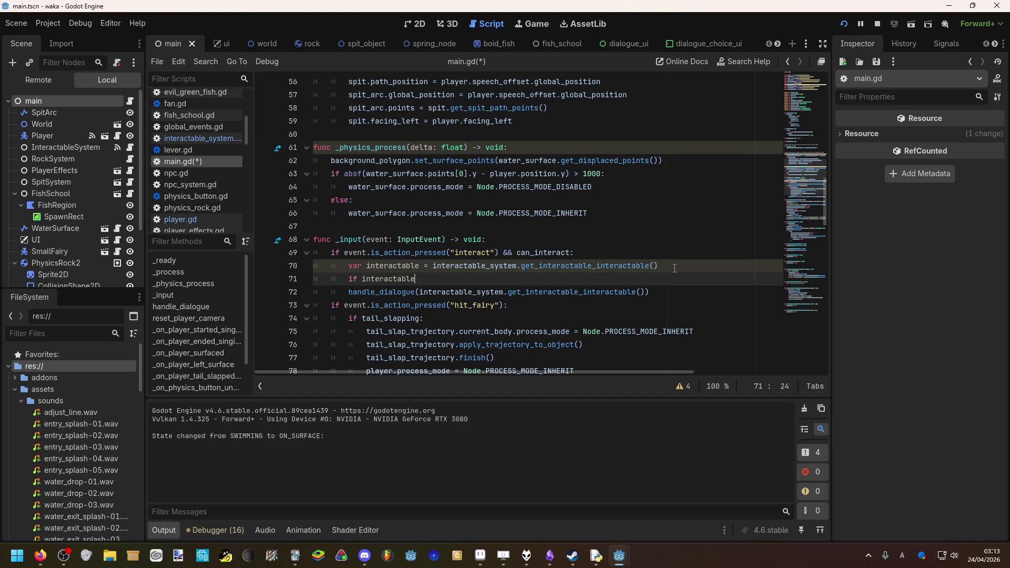
Complete line 71 as 'if interactable is NPC:' and start an indented line beneath it.
text(NPC)
text(:)
click(350, 293)
key(Tab)
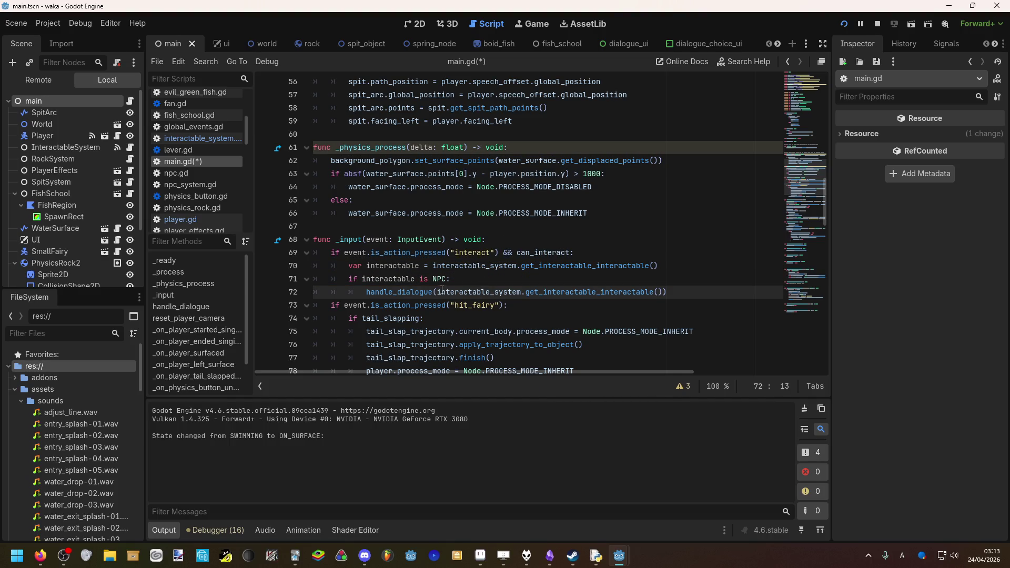
Pass interactable as handle_dialogue's argument, then launch the game to test.
mouse_move(440, 291)
mouse_down()
mouse_move(470, 266)
mouse_move(663, 291)
mouse_up()
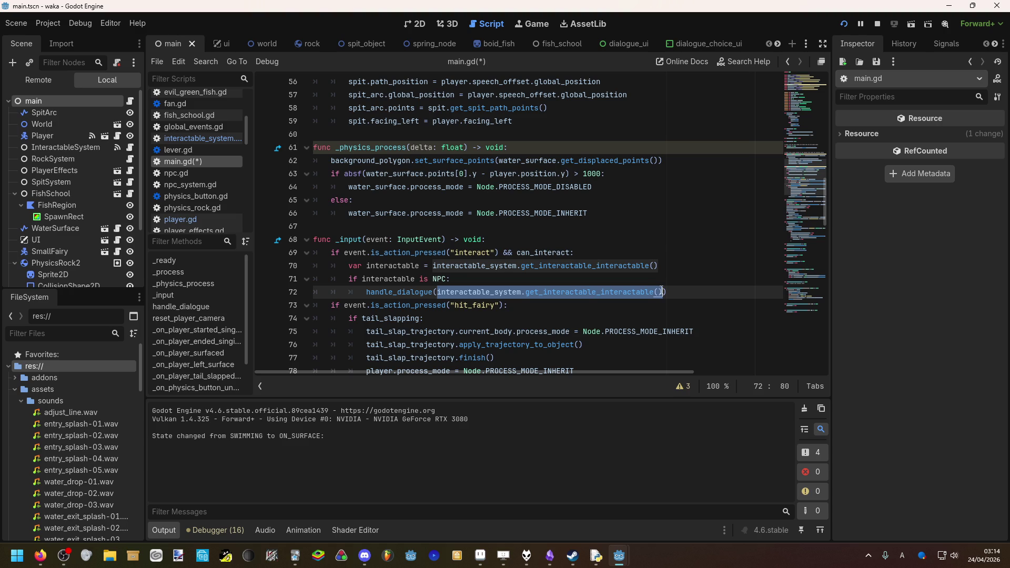
text(in)
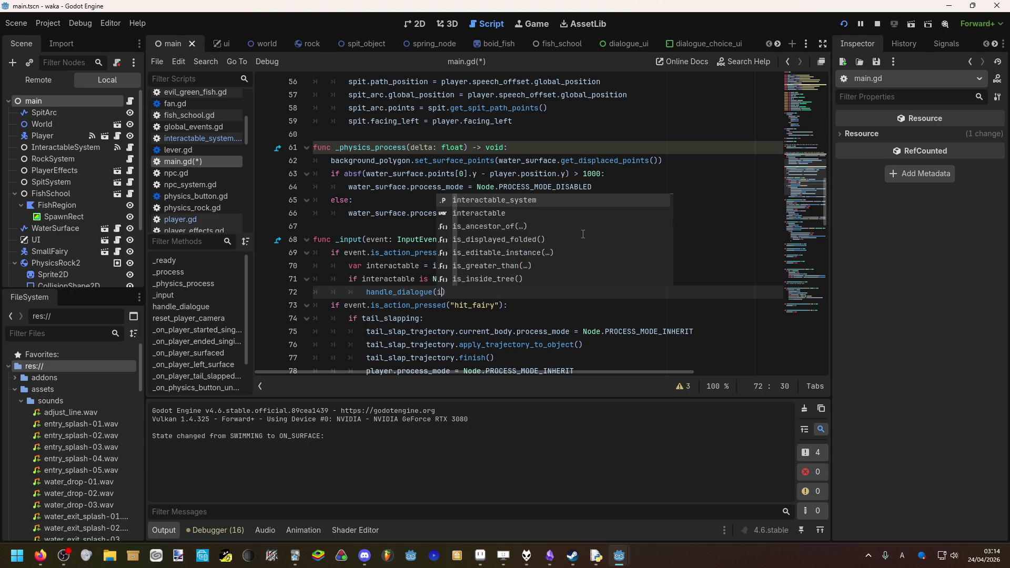
key(Escape)
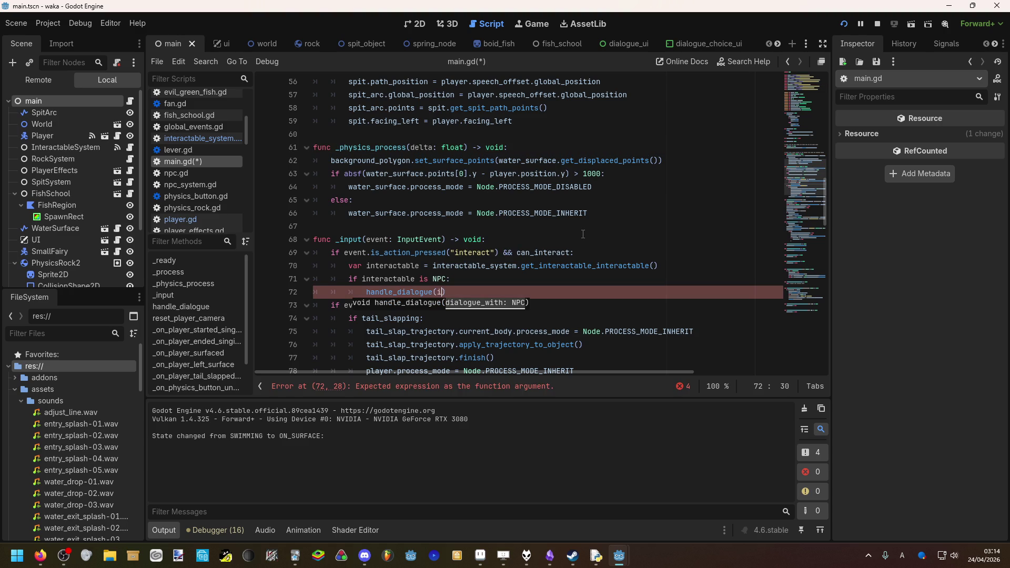
text(tera)
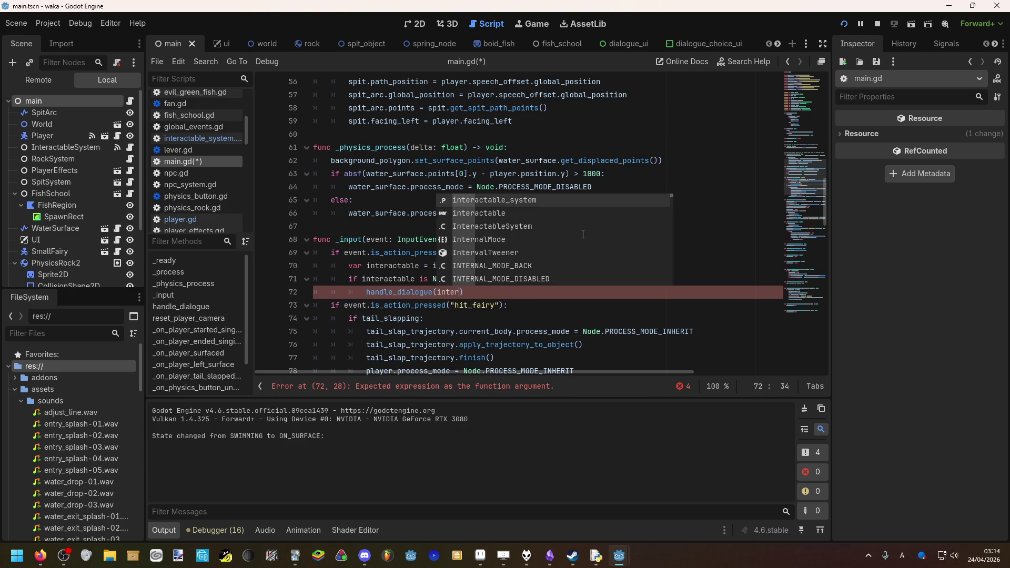
key(Return)
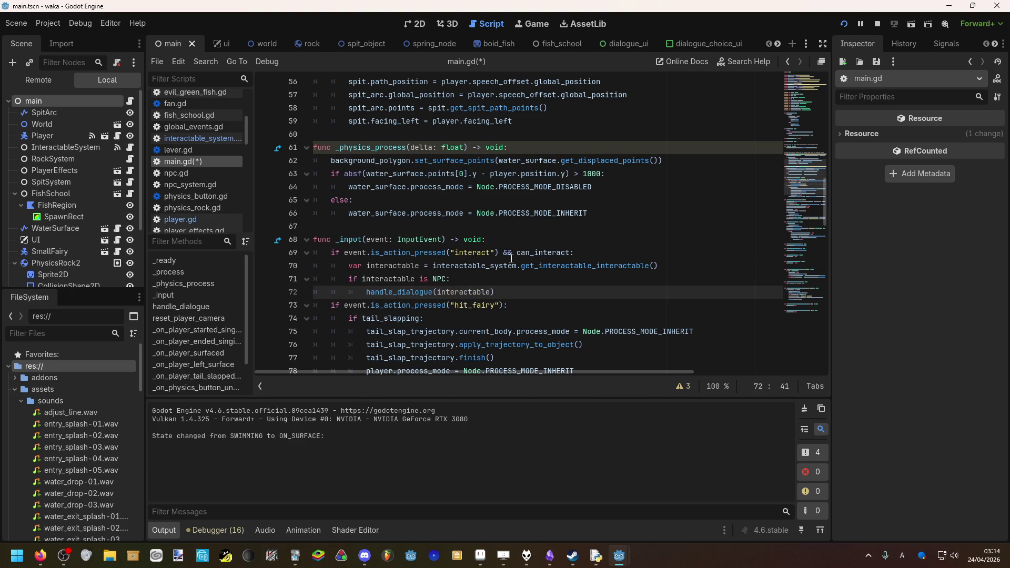
click(508, 252)
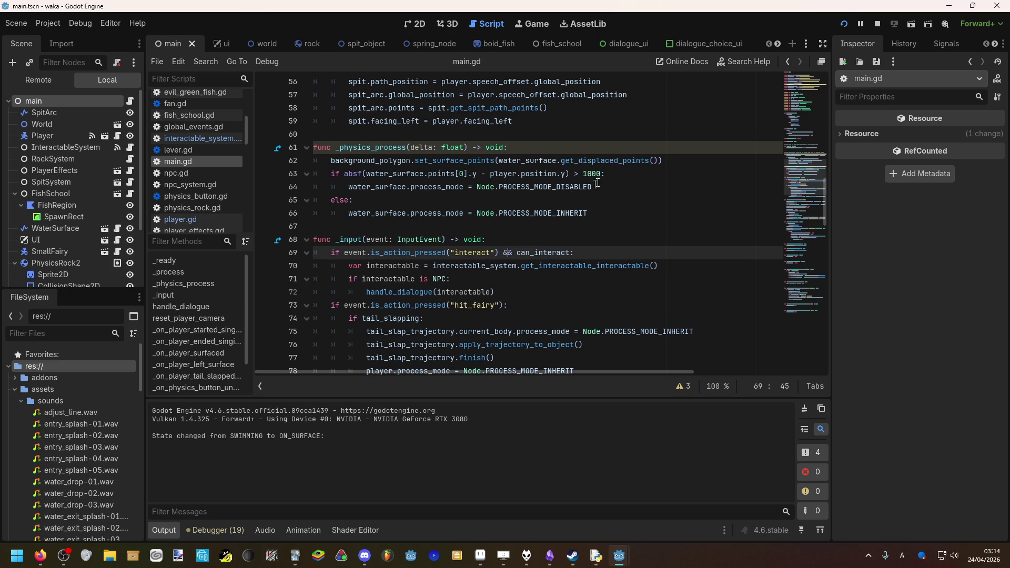
click(845, 24)
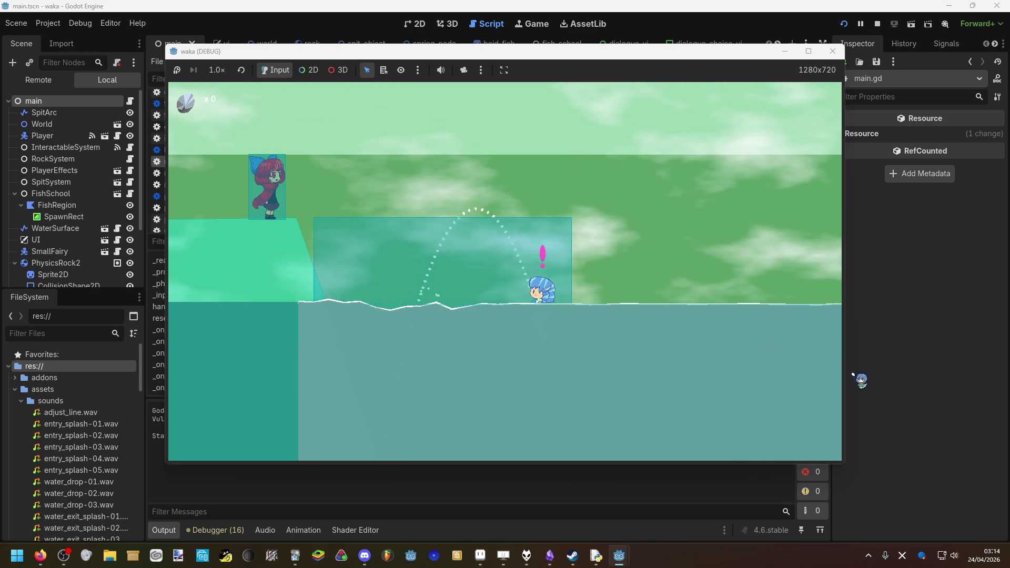
click(891, 384)
scroll(492, 318, down, 5)
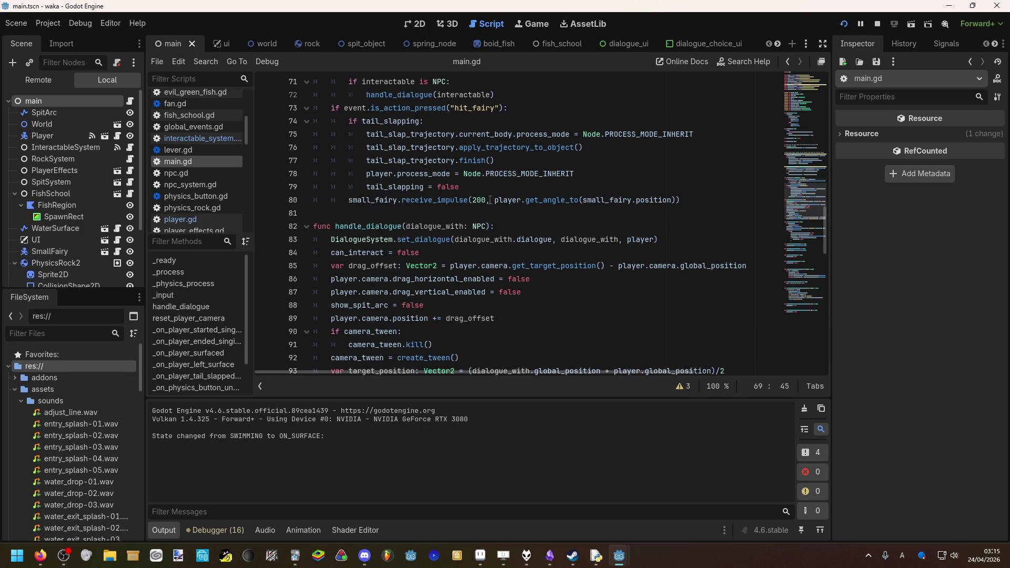
Add an else: after the handle_dialogue call on line 72, then remove it again.
scroll(452, 158, down, 1)
scroll(440, 209, up, 4)
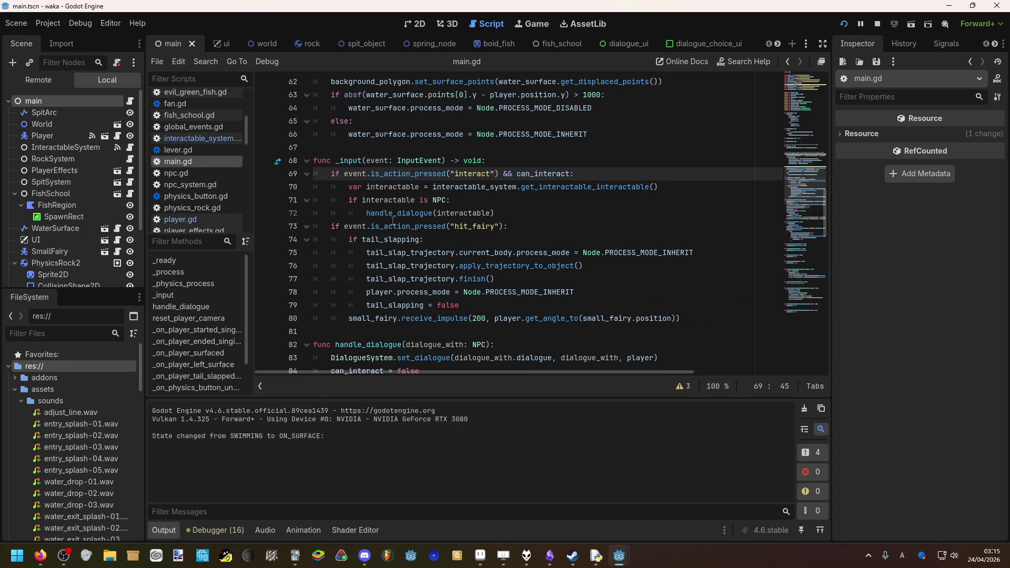
scroll(392, 221, up, 1)
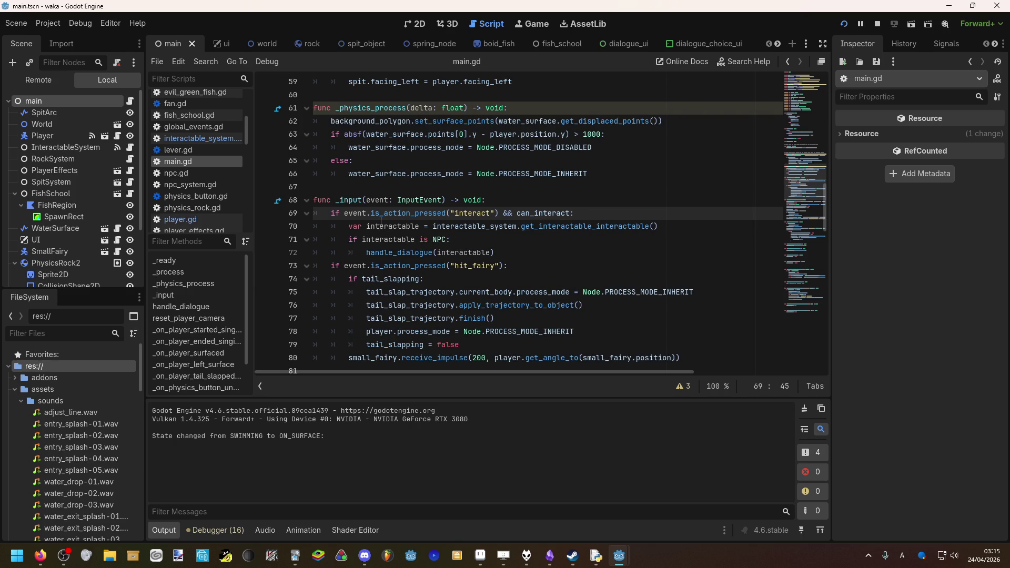
scroll(381, 221, down, 1)
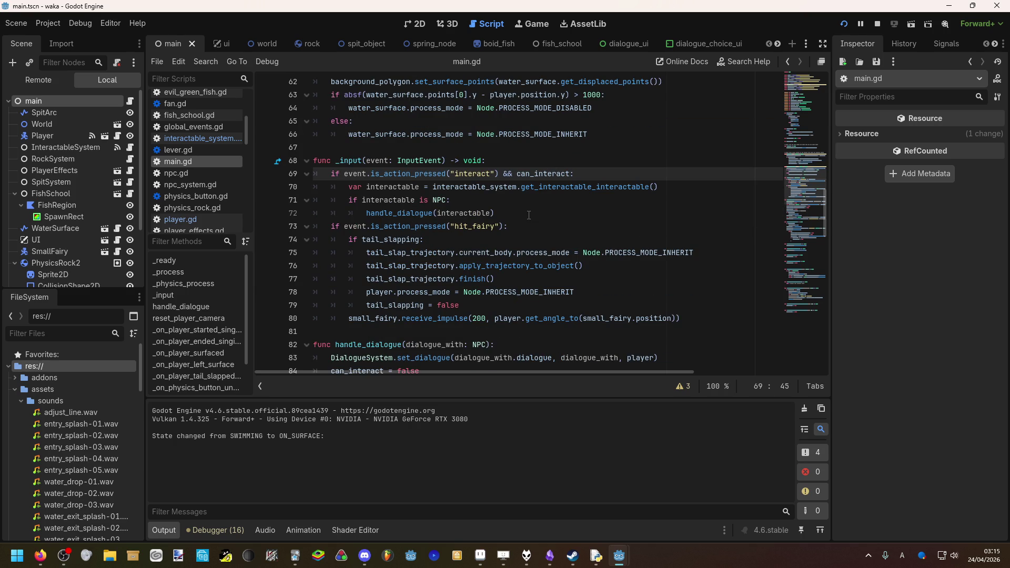
scroll(530, 215, up, 1)
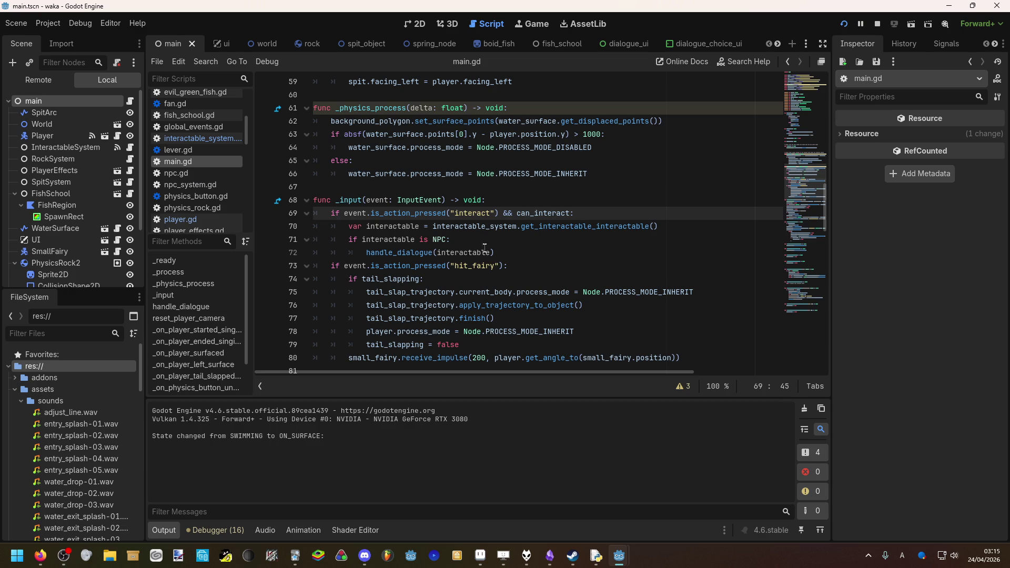
scroll(433, 269, down, 1)
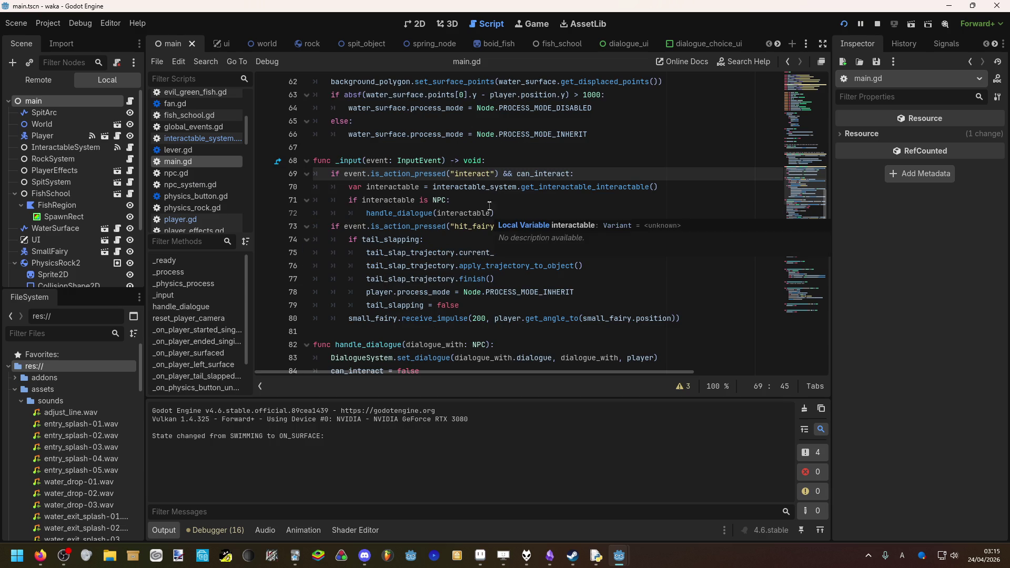
click(501, 213)
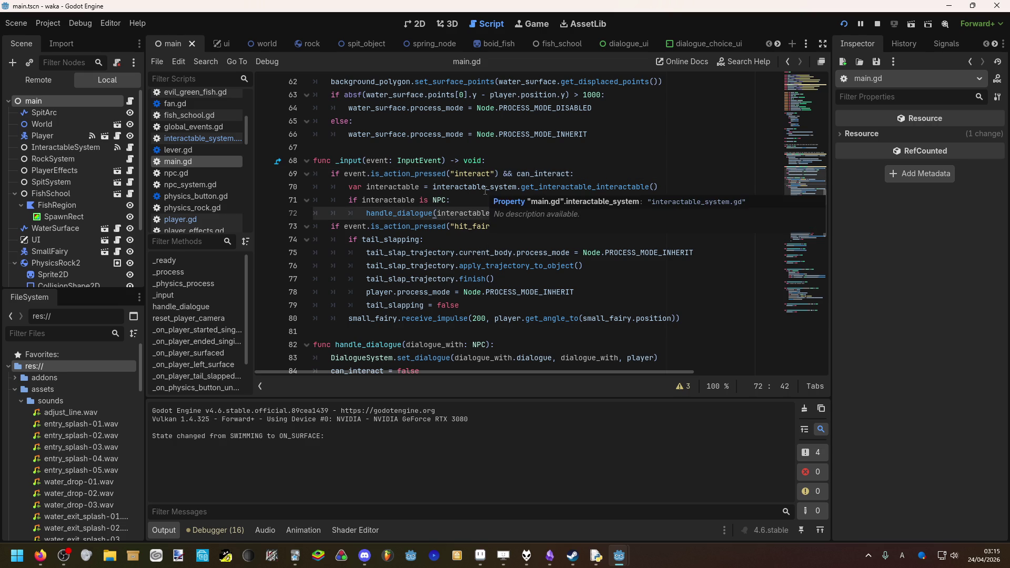
scroll(526, 226, up, 1)
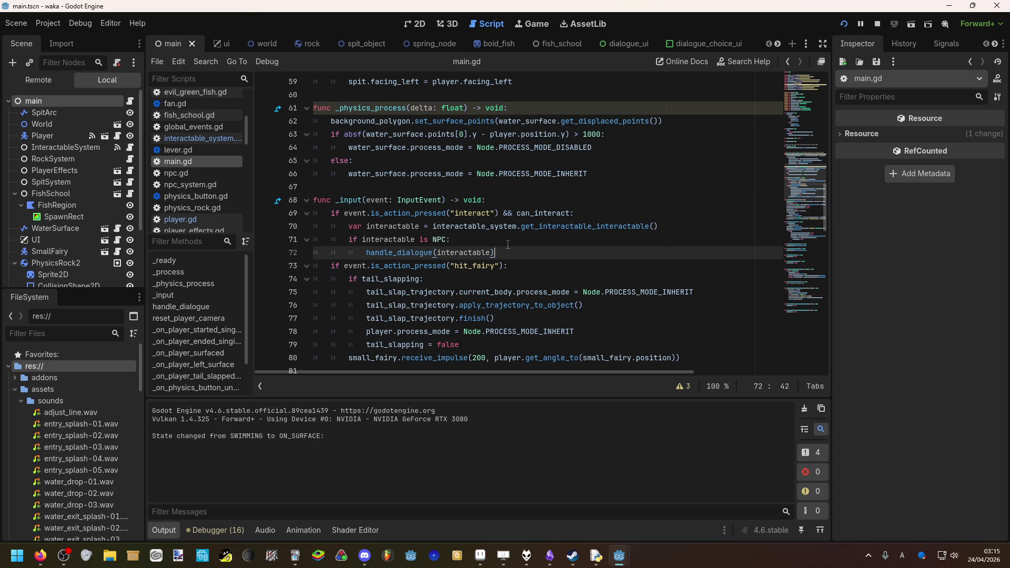
key(Return)
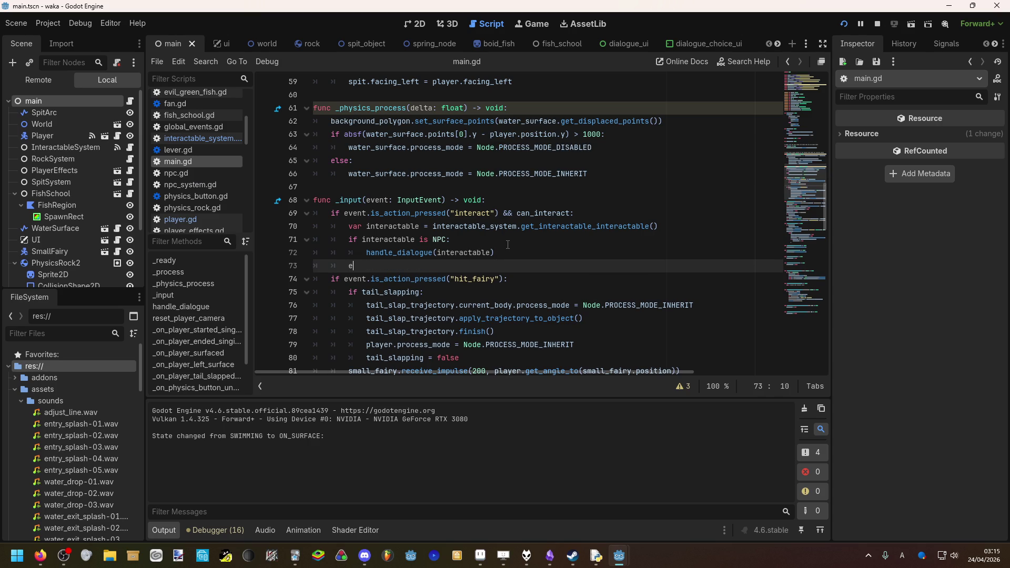
text(else:)
key(BackSpace)
key(BackSpace)
key(BackSpace)
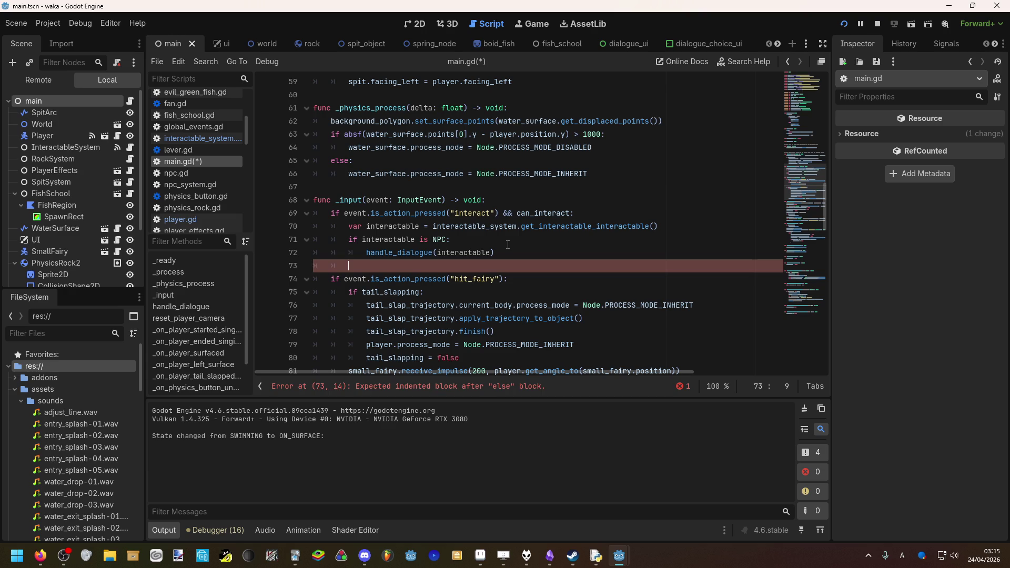
key(BackSpace)
key(BackSpace)
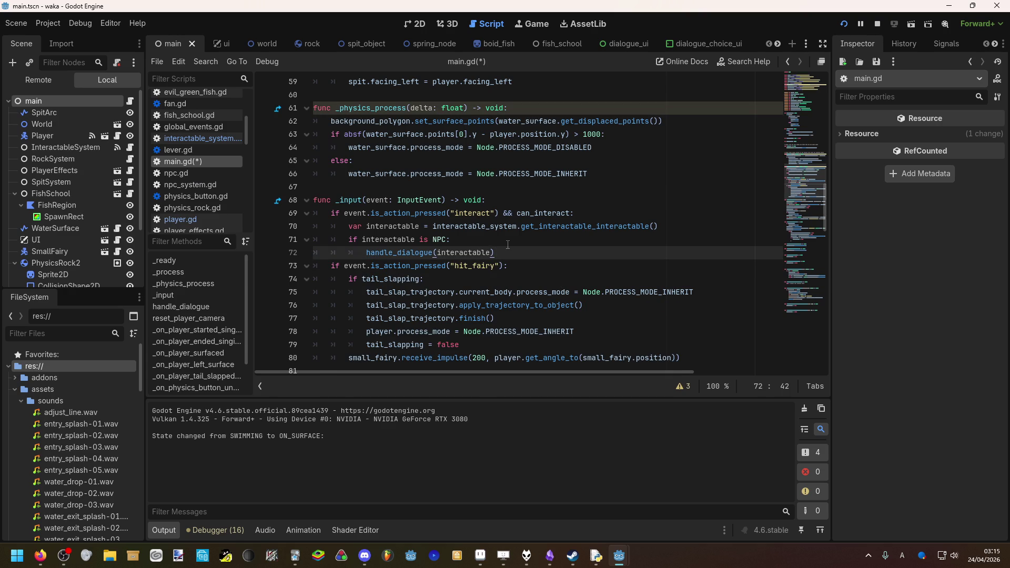
Insert a blank indented line after the interactable lookup on line 70.
click(655, 227)
key(Return)
scroll(667, 230, down, 1)
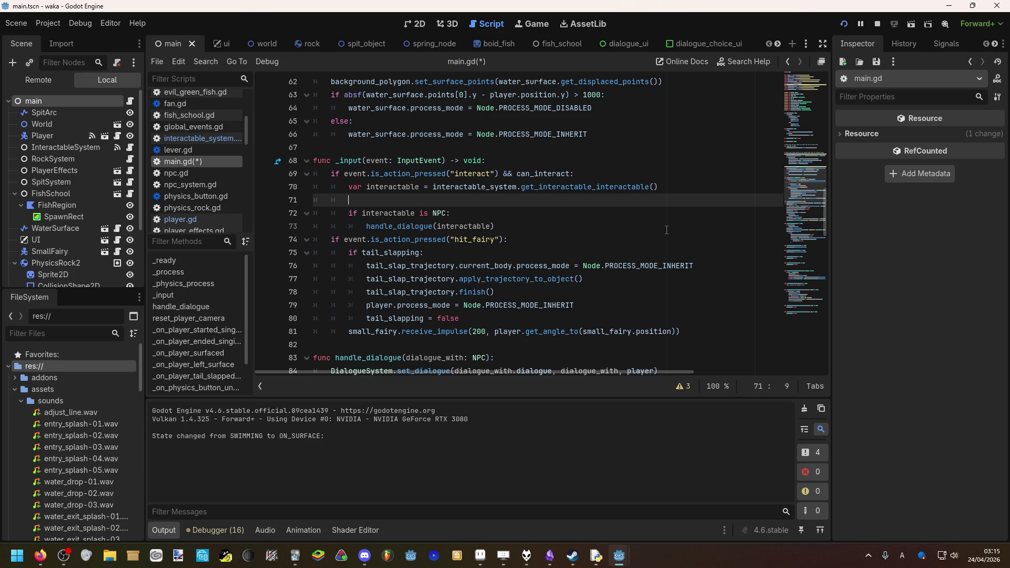
Write the condition 'if has_method(_on_interact):' on line 71.
text(in)
key(Return)
text(.)
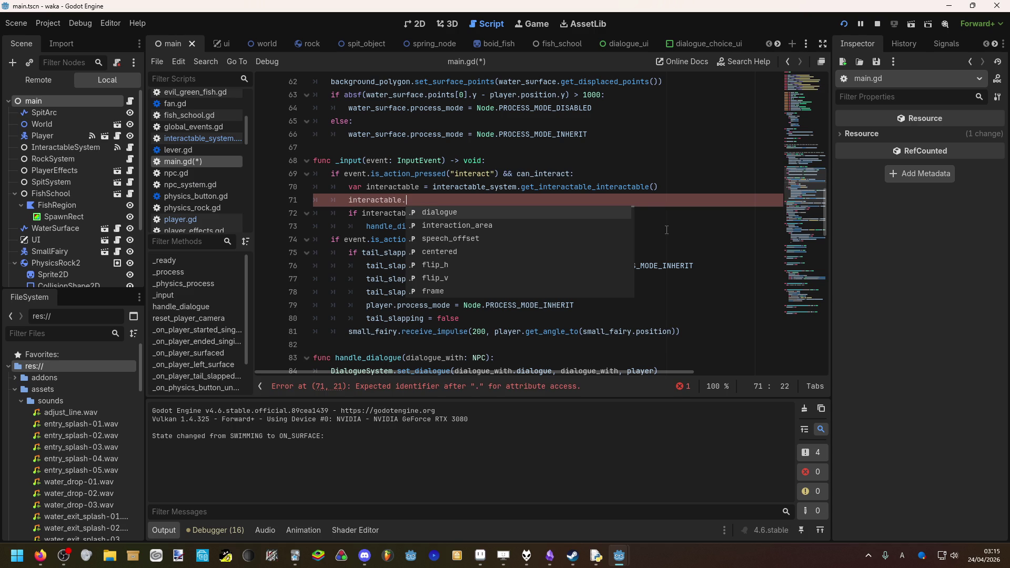
key(BackSpace)
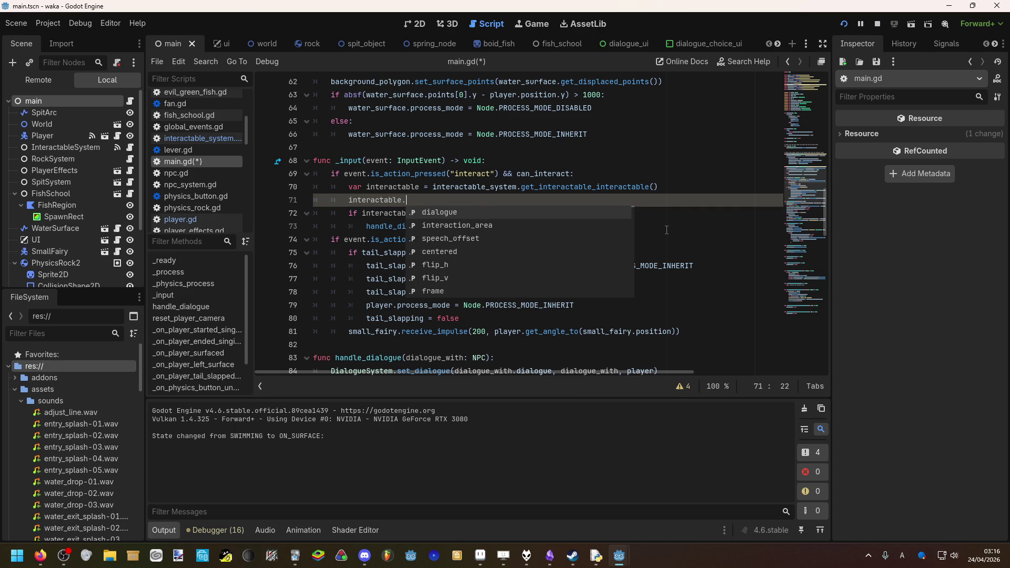
key(Escape)
key(BackSpace)
key(BackSpace)
key(BackSpace)
text(if has)
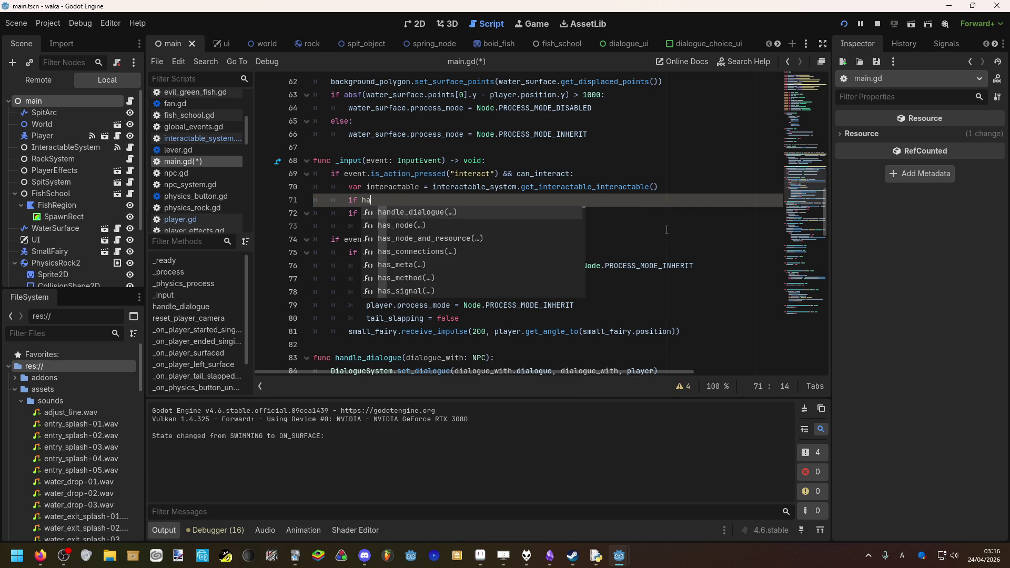
text(_)
key(Down)
key(Down)
key(Down)
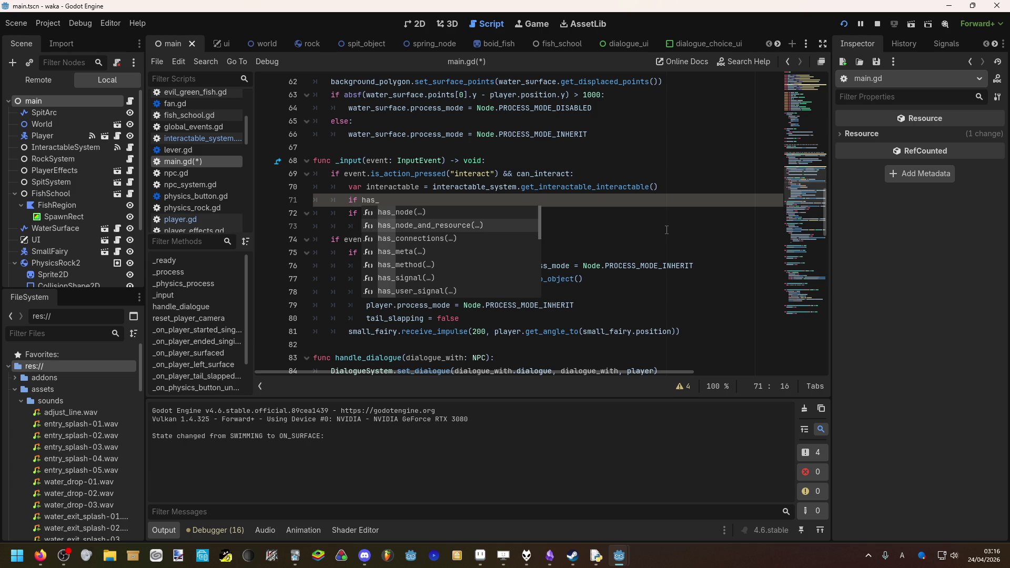
key(Return)
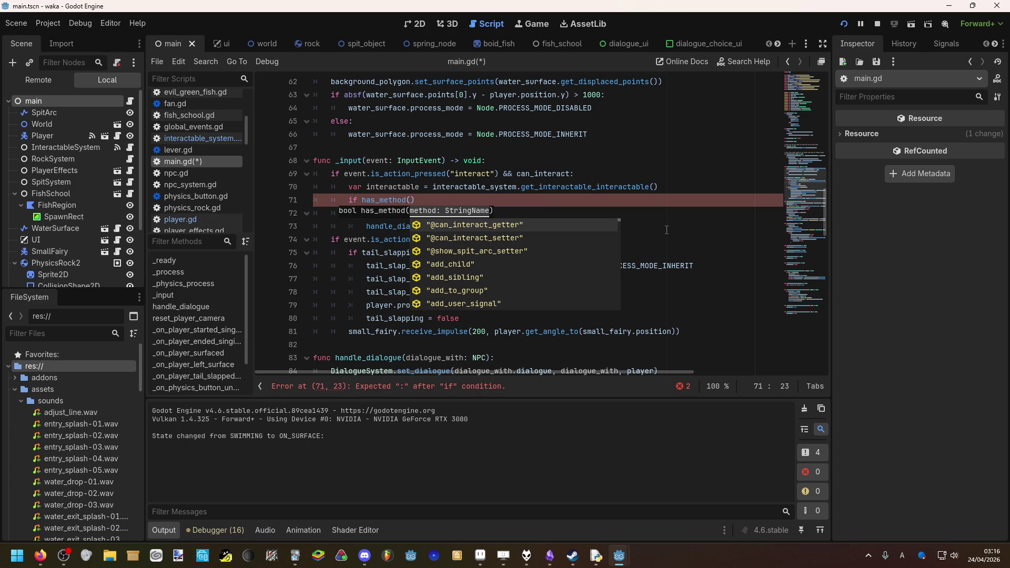
text(i)
key(BackSpace)
text(_)
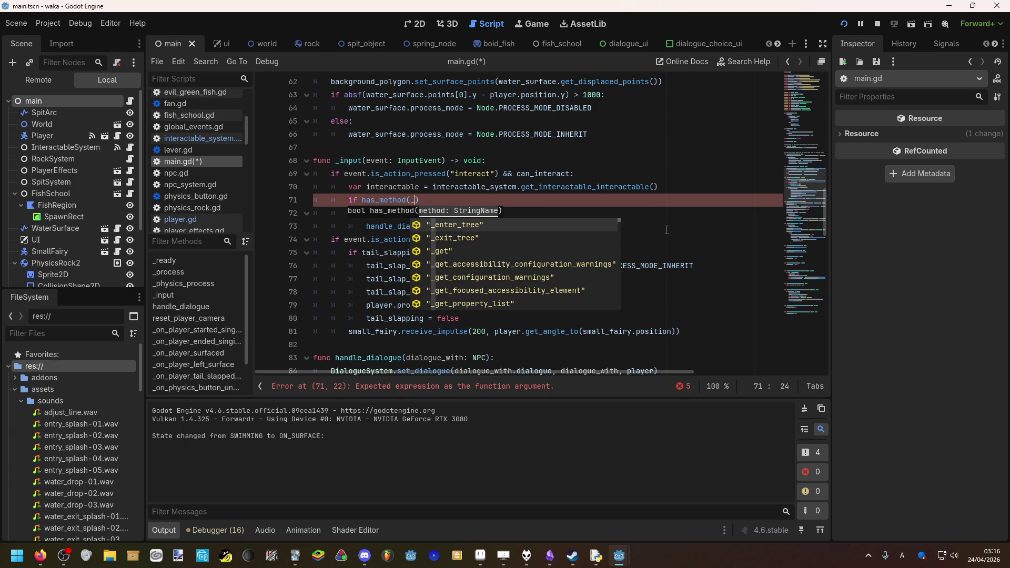
text(on)
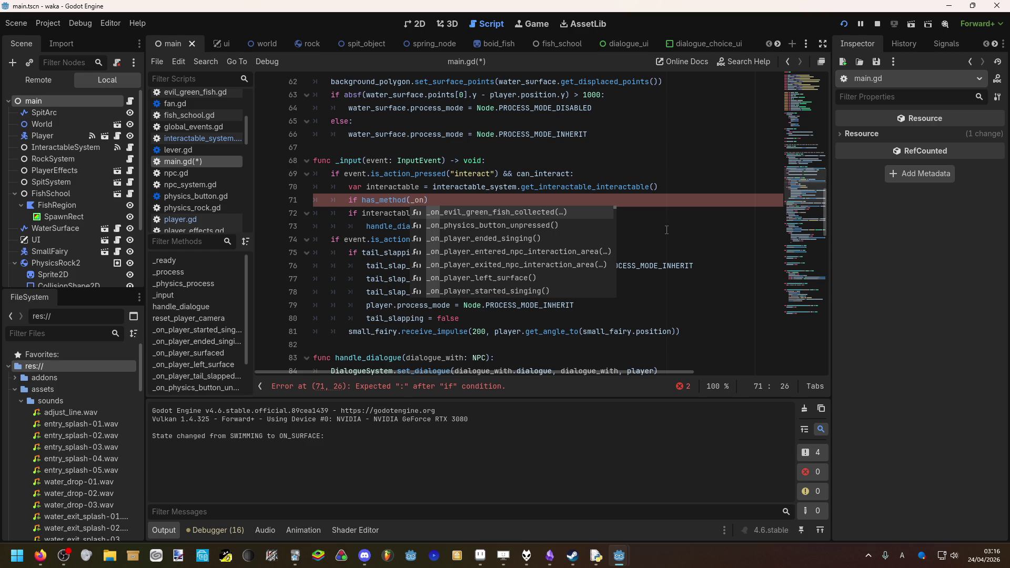
text(_interact)
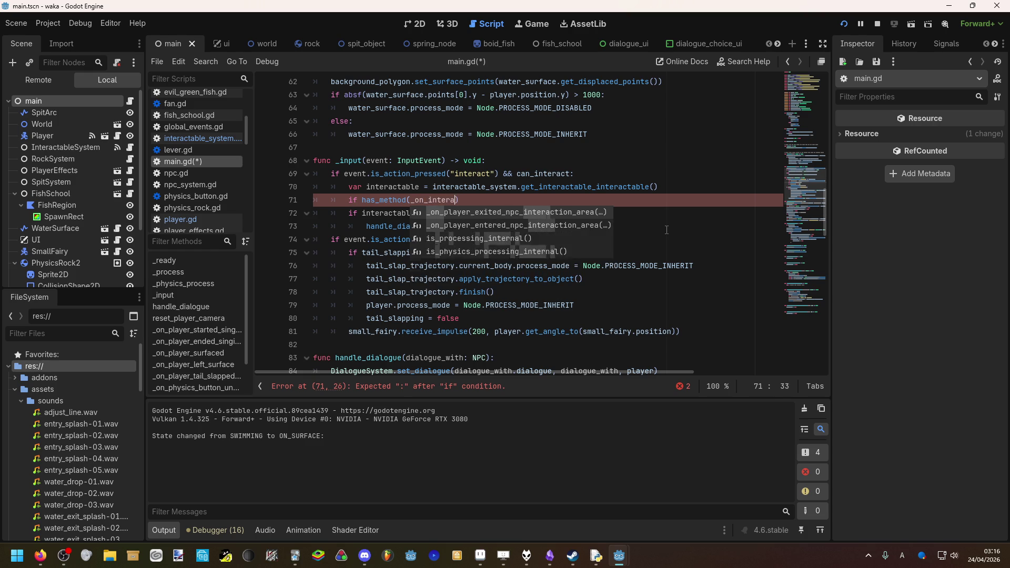
text():)
key(Return)
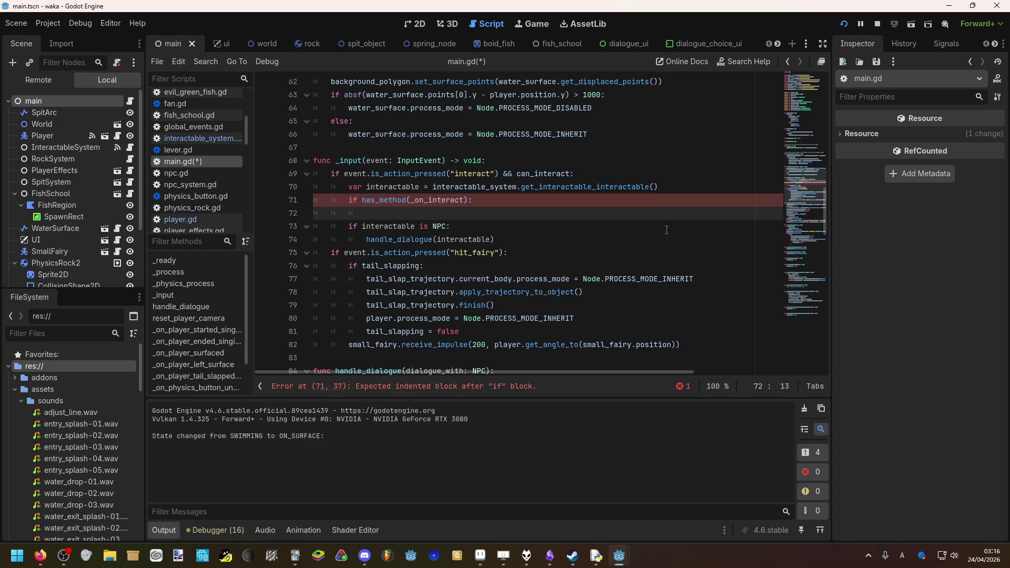
Prefix has_method with 'interactable.' so line 71 reads if interactable.has_method(_on_interact):.
key(Up)
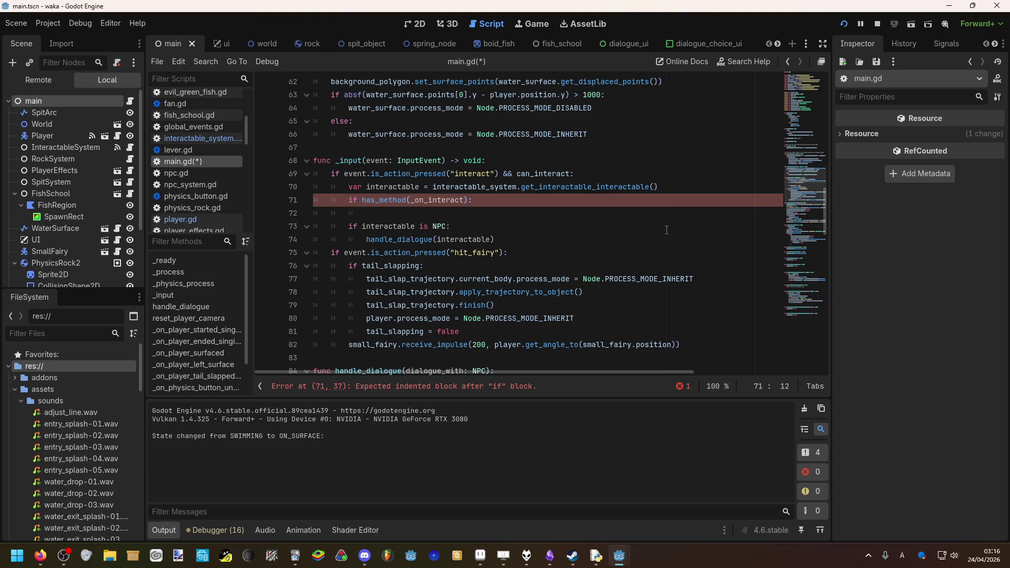
mouse_move(400, 200)
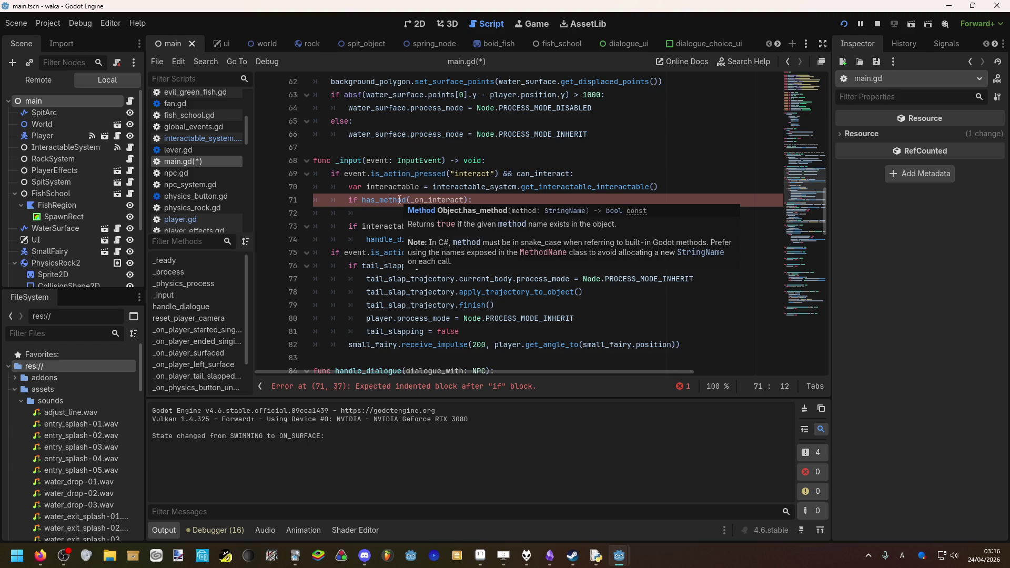
key(Left)
text(in)
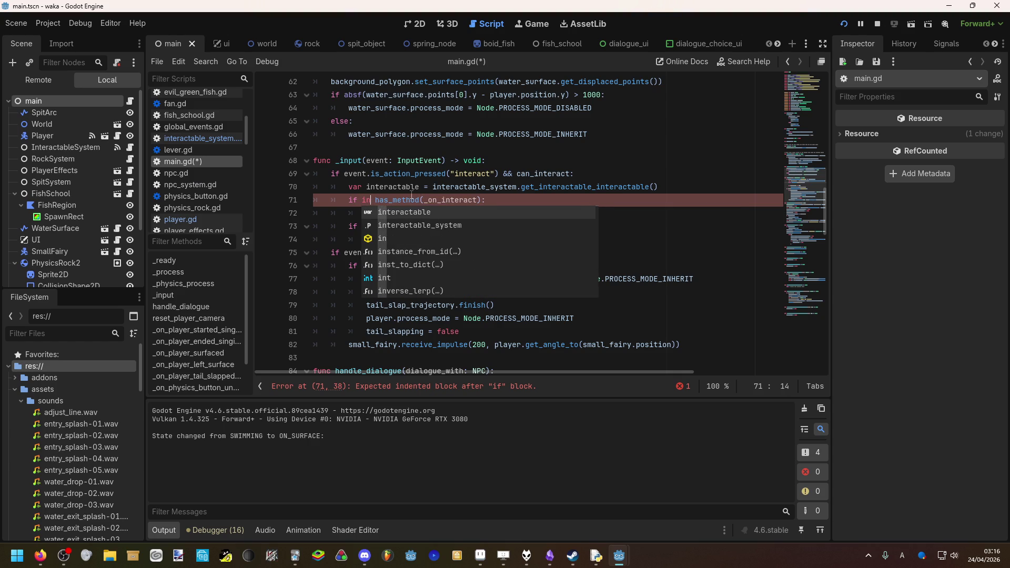
key(Return)
text(.)
key(Delete)
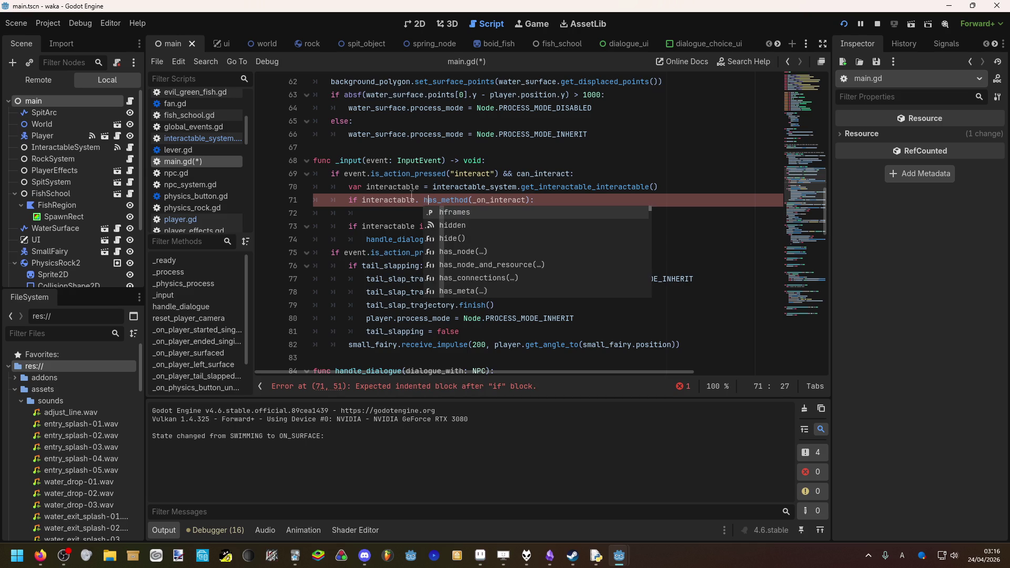
click(407, 218)
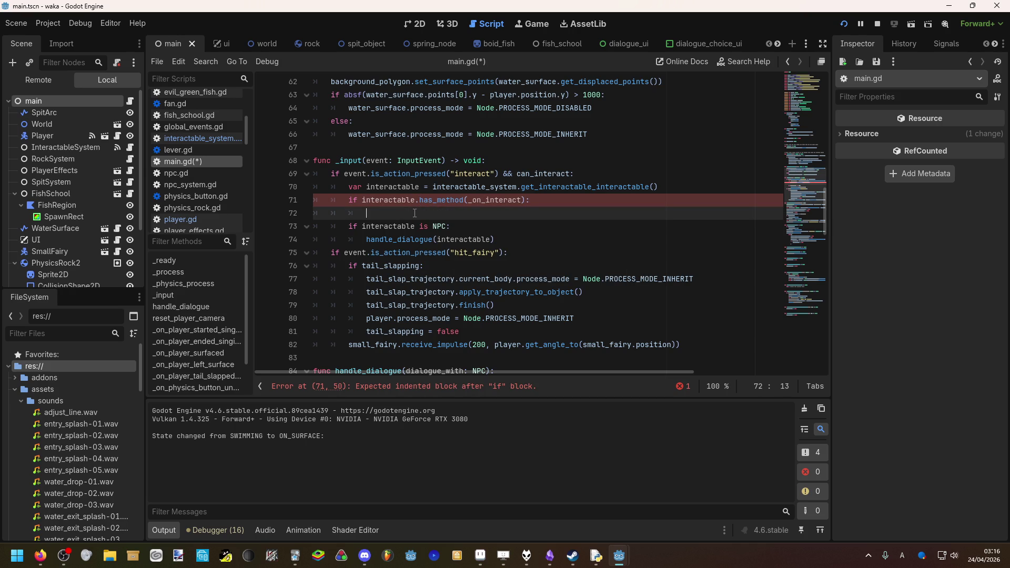
Call interactable._on_interact() on line 72 inside the has_method check.
scroll(451, 221, up, 1)
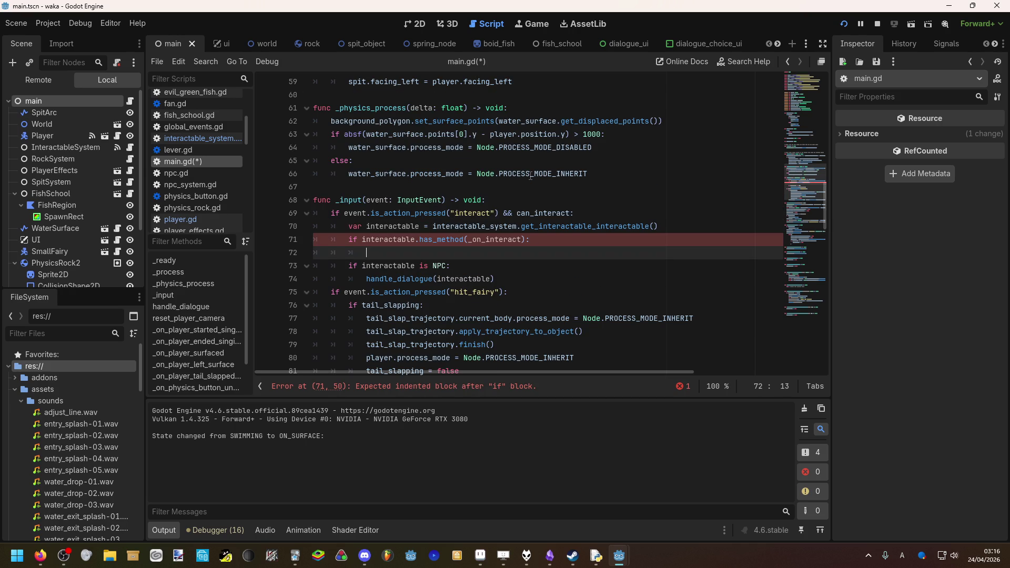
text(in)
key(Return)
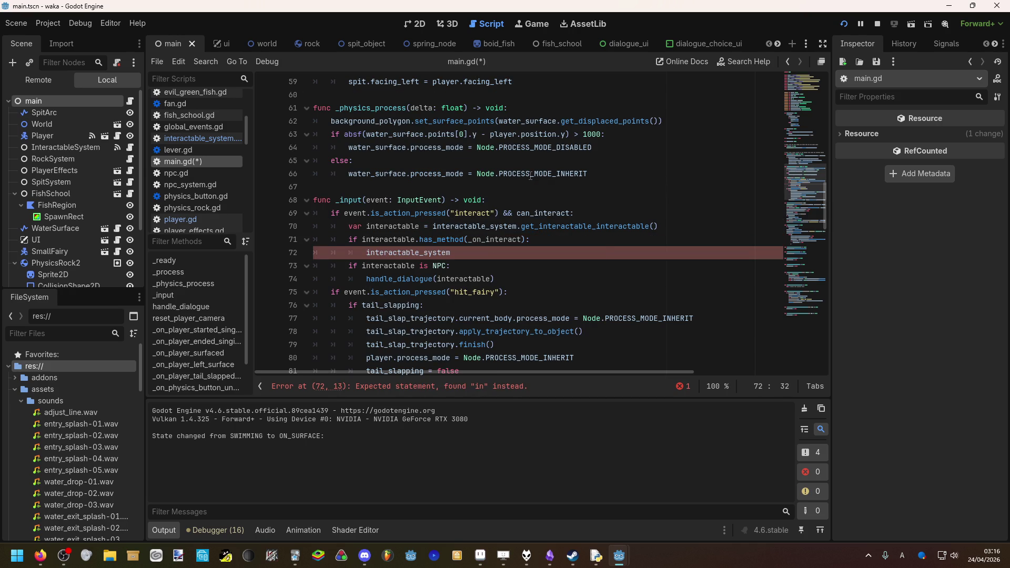
key(ctrl+z)
text(ractable.)
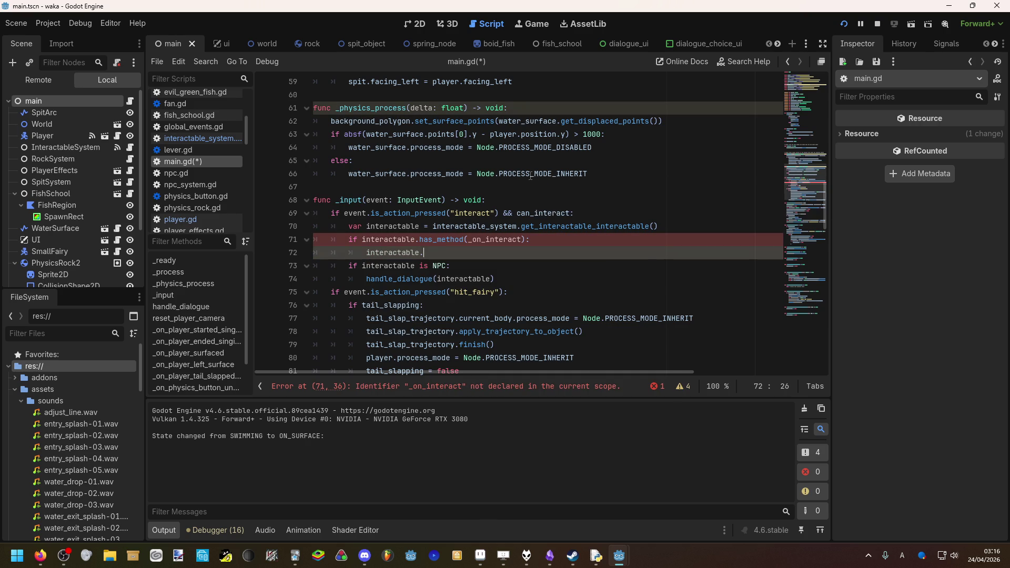
text(_oni)
key(BackSpace)
text(_interact)
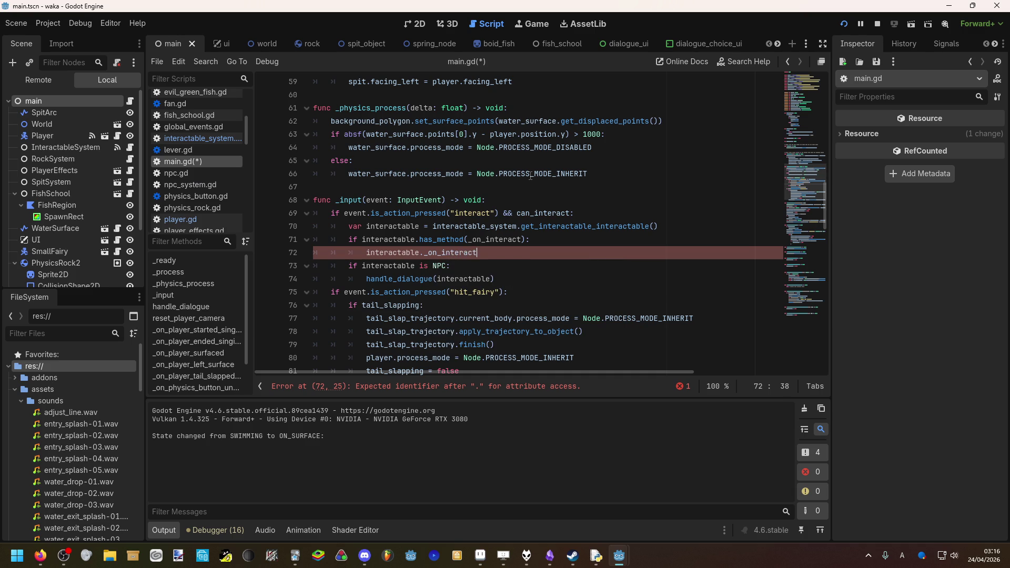
text(())
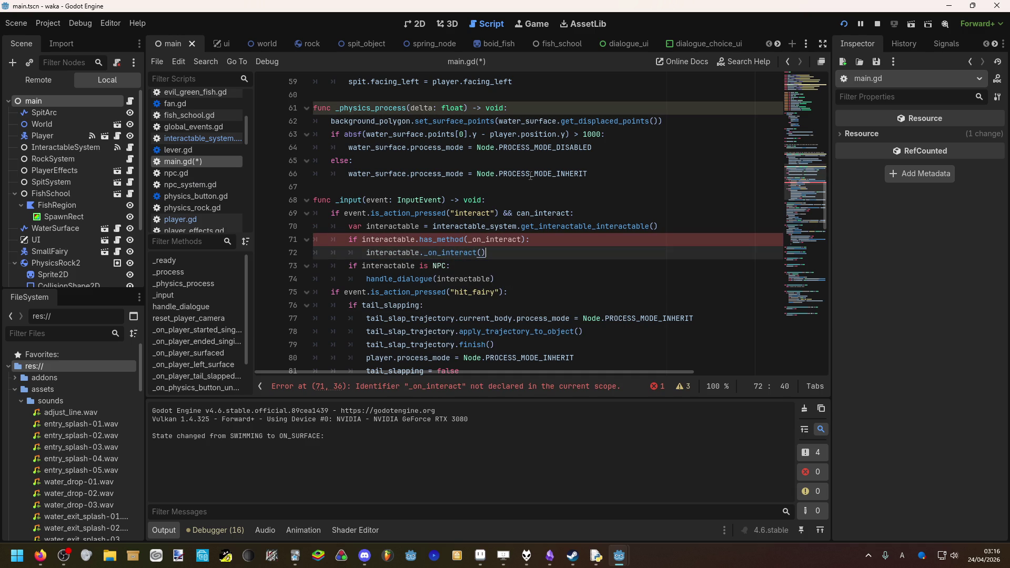
Change the has_method argument to r"_on_interact" and save main.gd.
click(522, 240)
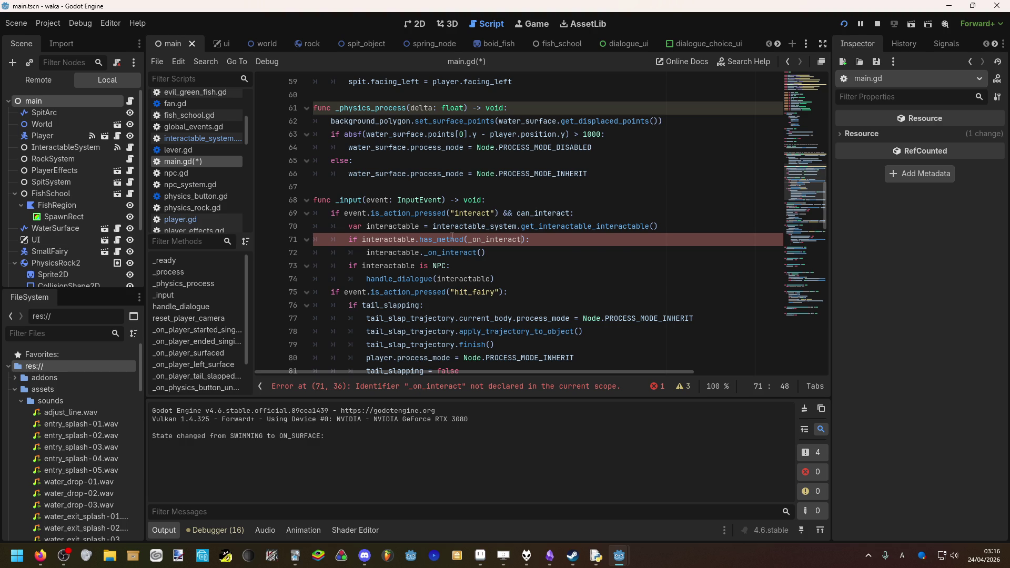
click(470, 239)
text(r")
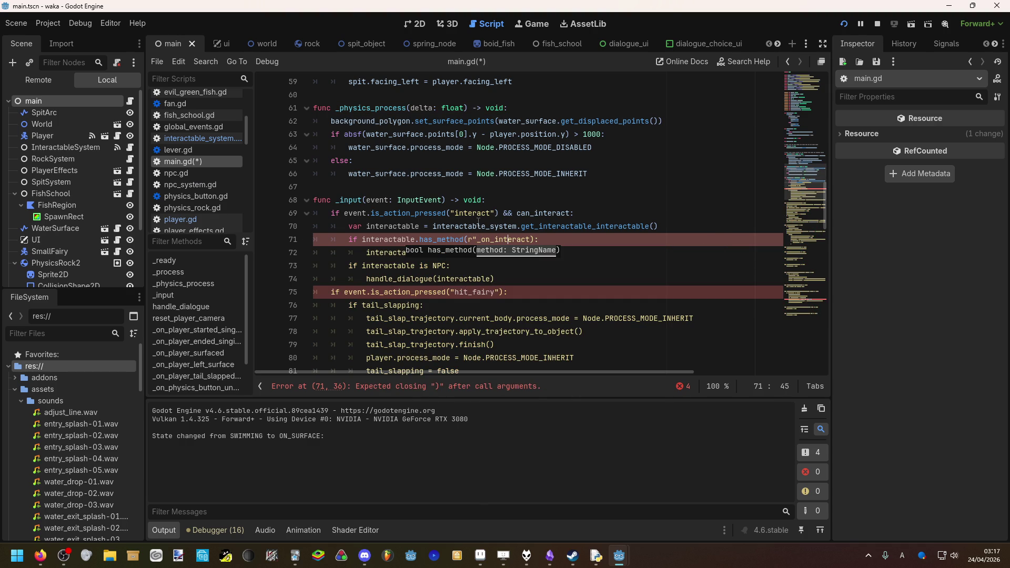
text(")
key(Down)
key(ctrl+s)
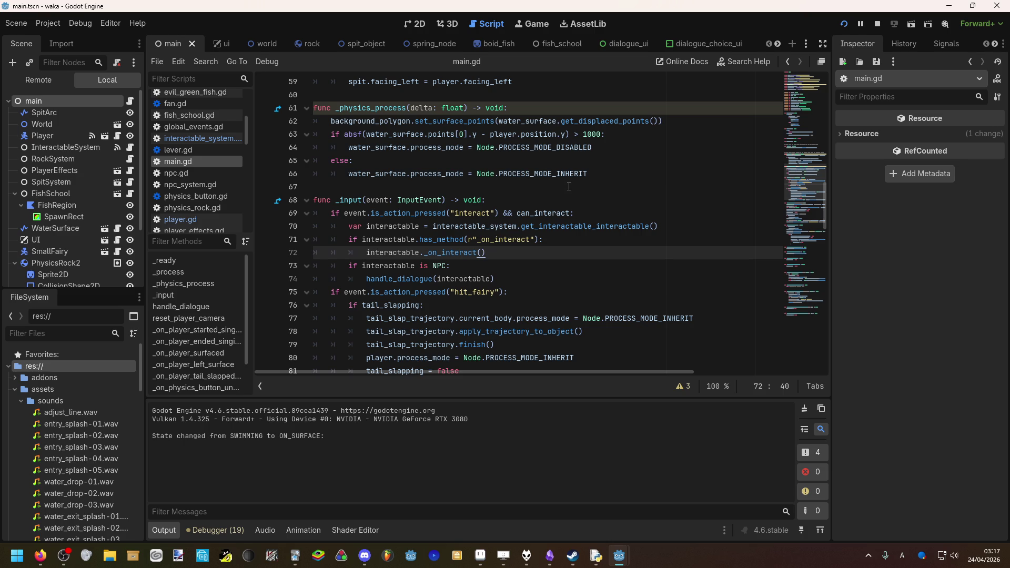
scroll(536, 226, down, 1)
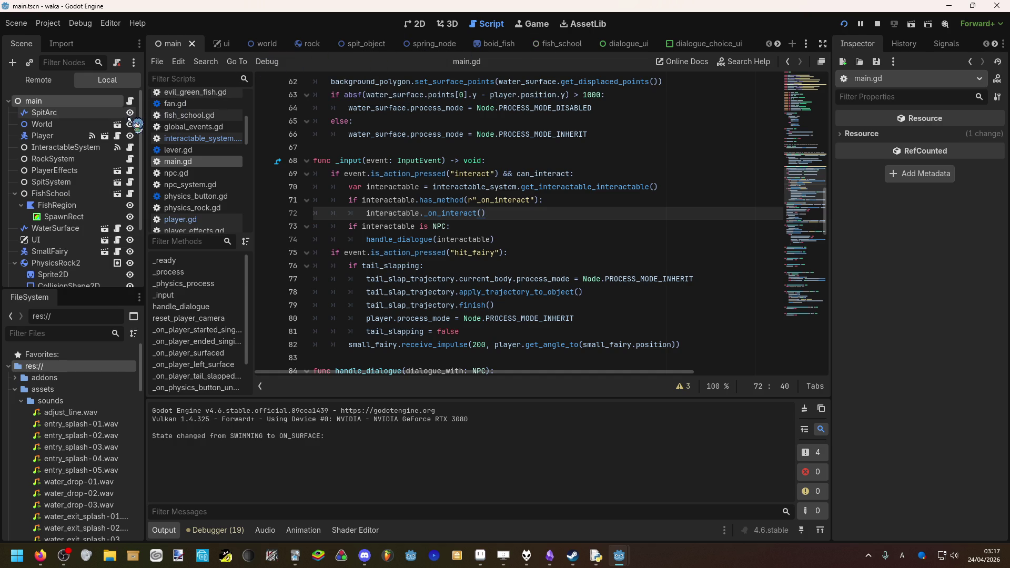
Switch to the world scene to show the Lever set to Activate the Fan.
click(117, 124)
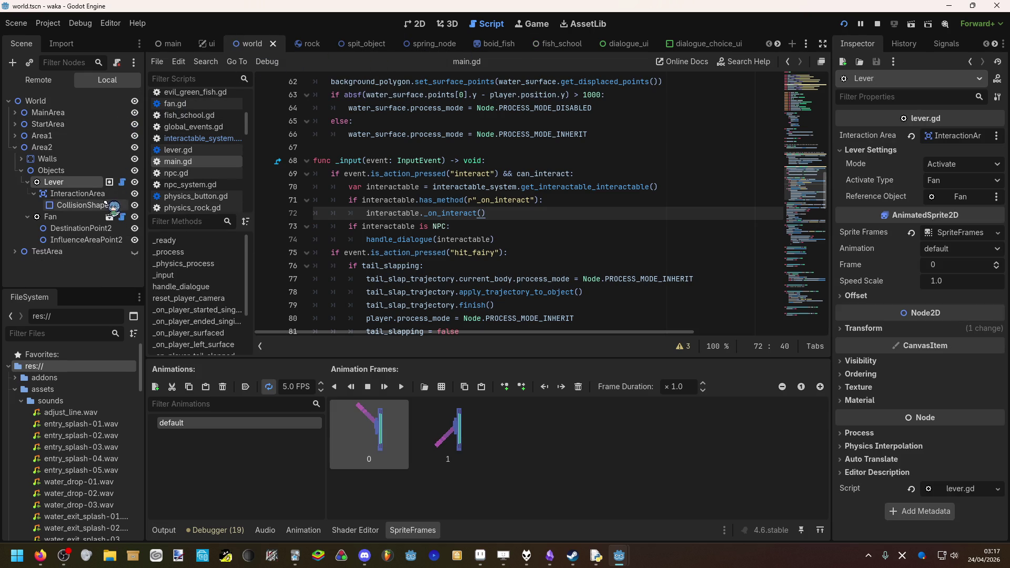
Open lever.gd and delete the player_entered_area and player_left_area signal lines.
click(122, 182)
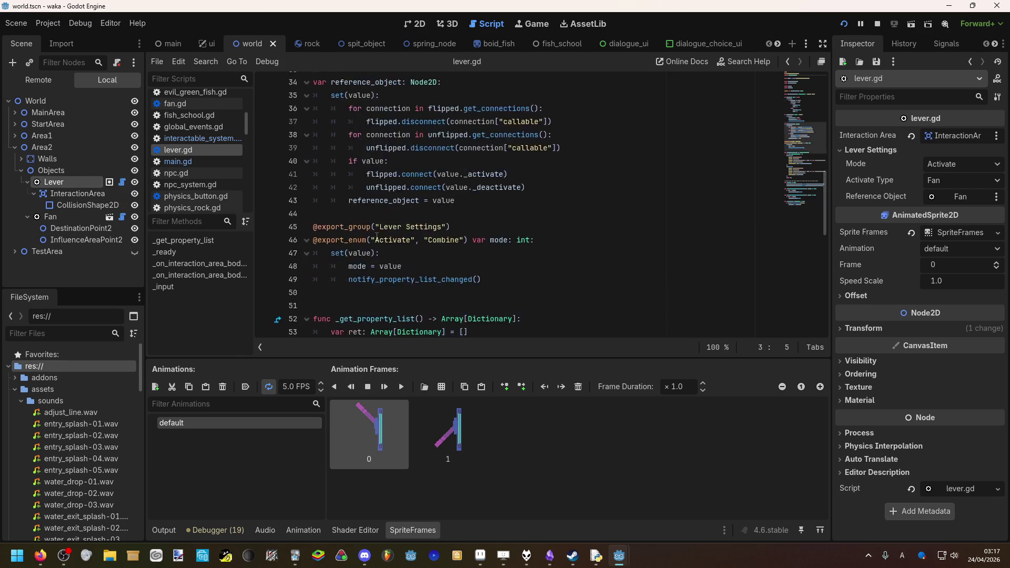
scroll(375, 235, down, 12)
click(372, 279)
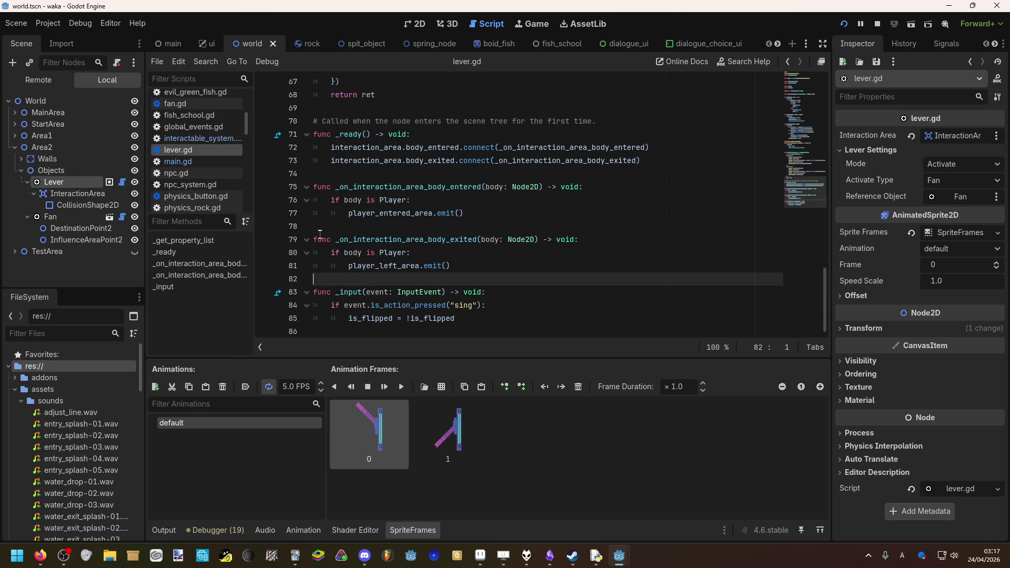
scroll(466, 278, up, 20)
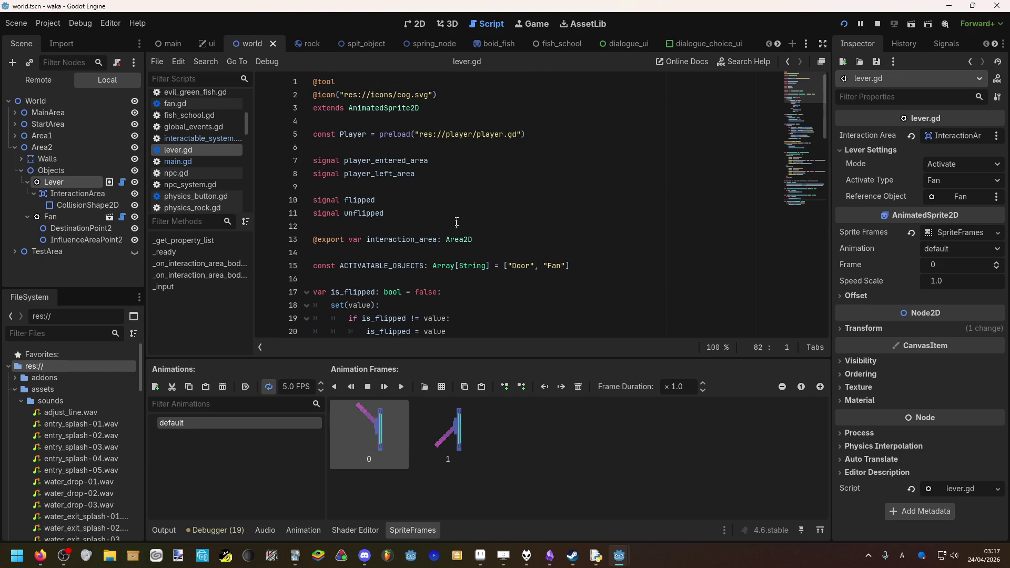
drag(458, 179, 313, 160)
key(BackSpace)
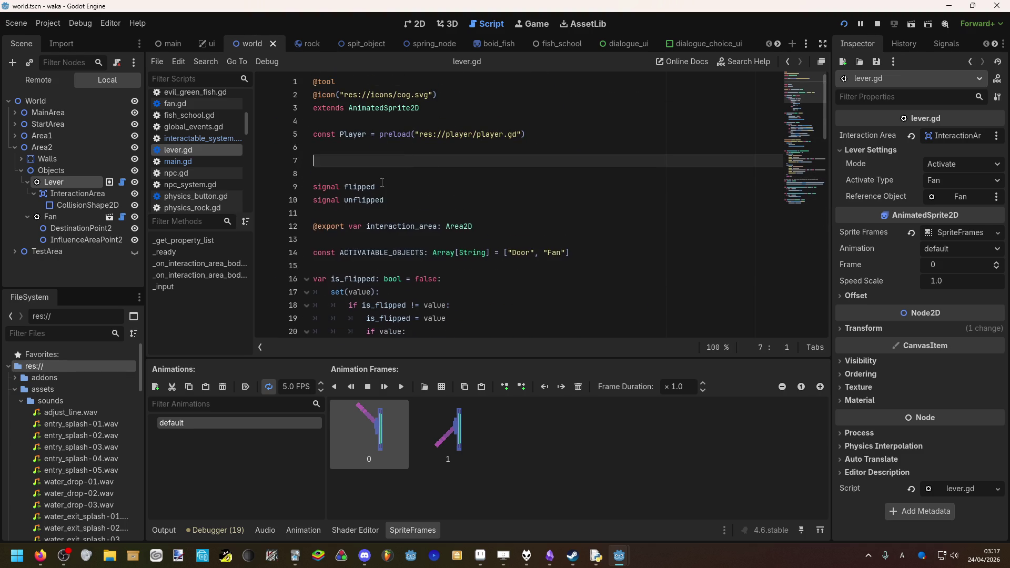
Delete the _on_interaction_area_body_entered and _exited handler functions from lever.gd.
key(BackSpace)
key(BackSpace)
scroll(389, 190, down, 20)
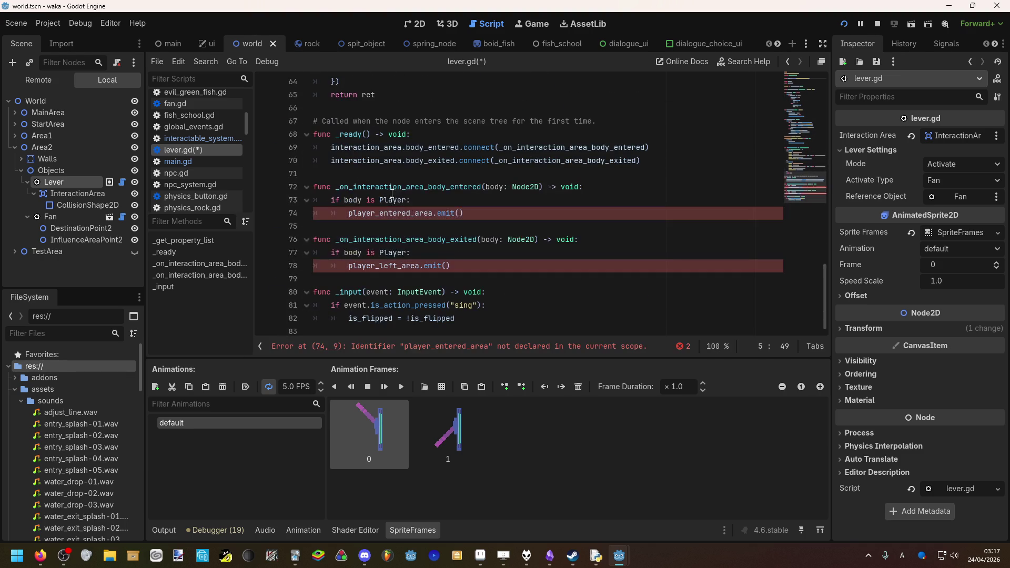
mouse_move(463, 269)
mouse_down()
mouse_move(368, 234)
mouse_move(316, 173)
mouse_up()
key(BackSpace)
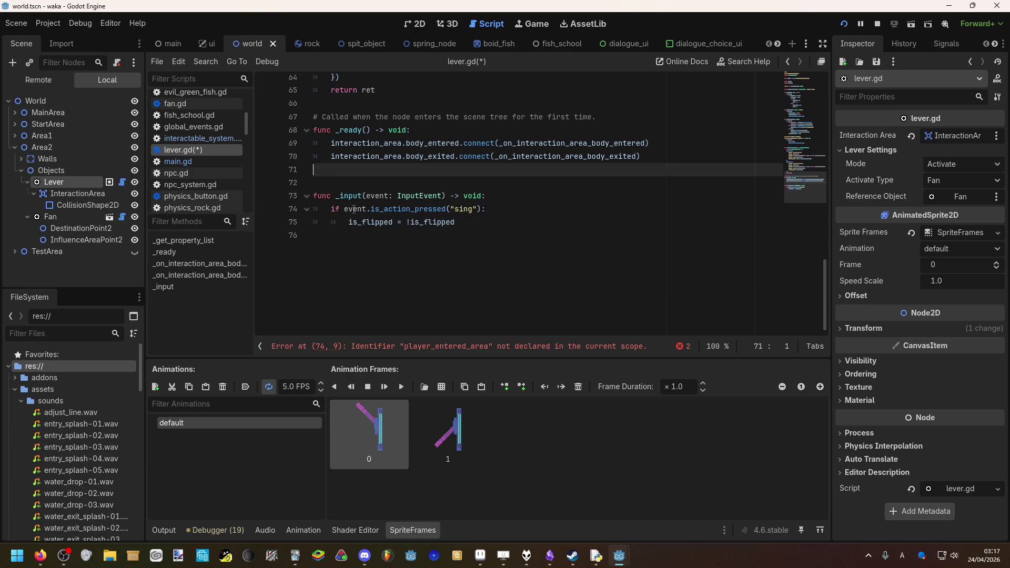
Replace the two connect lines in _ready with pass and save lever.gd.
scroll(354, 209, up, 2)
mouse_move(646, 242)
mouse_down()
mouse_move(330, 248)
mouse_move(311, 208)
mouse_up()
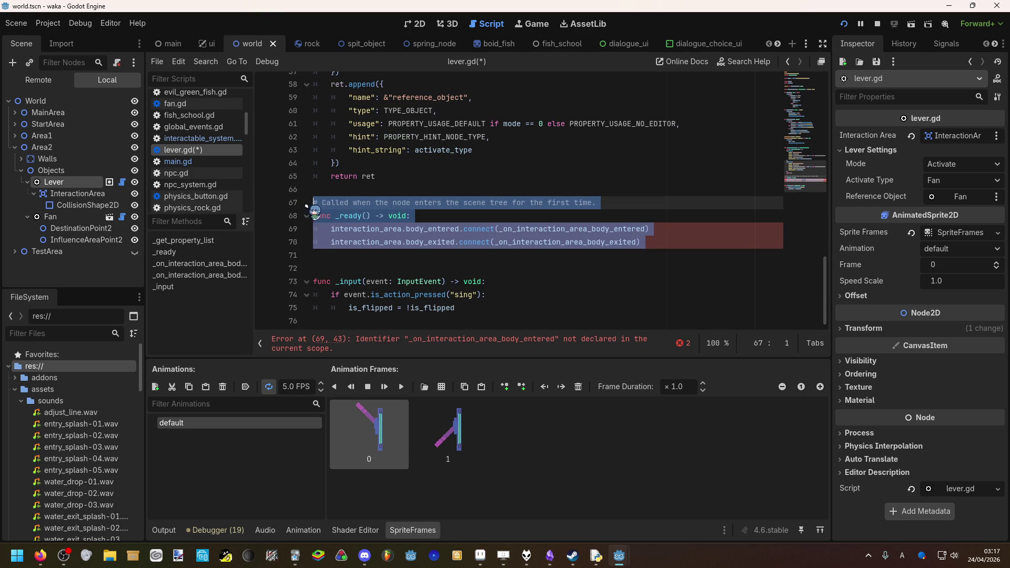
click(359, 191)
key(ctrl+z)
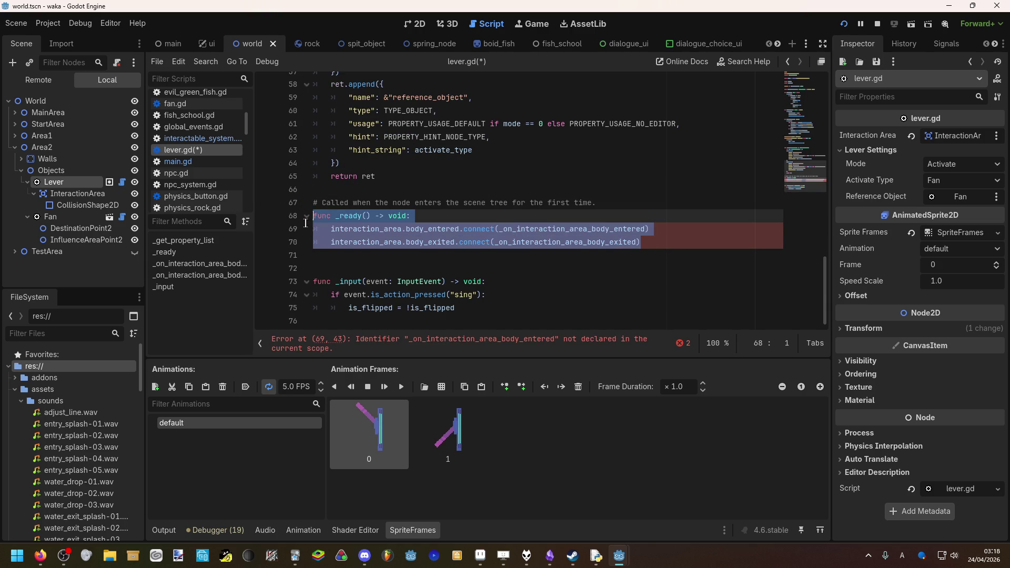
key(ctrl+z)
drag(640, 245, 331, 231)
text(pass)
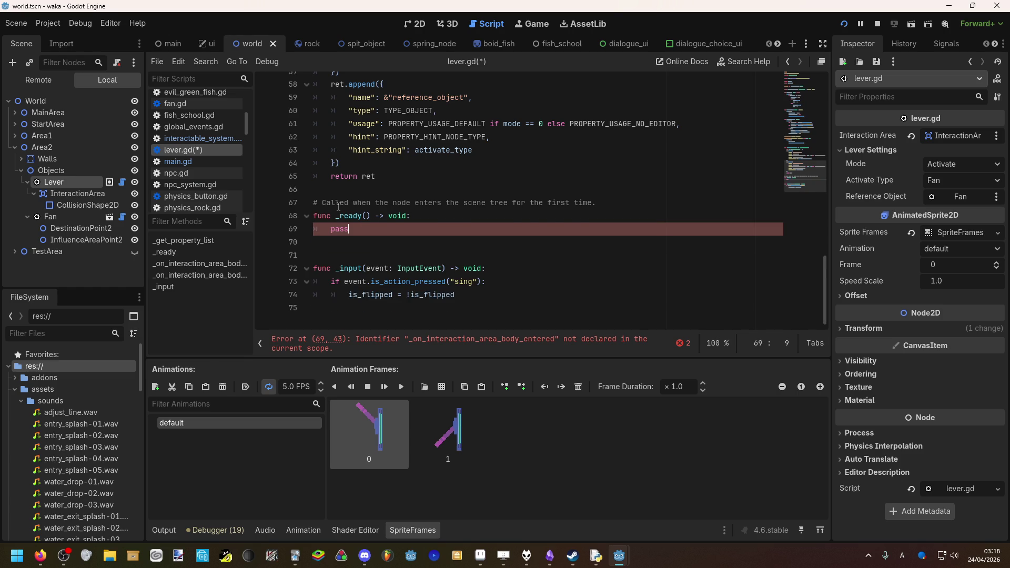
key(Up)
key(Up)
key(Up)
key(ctrl+s)
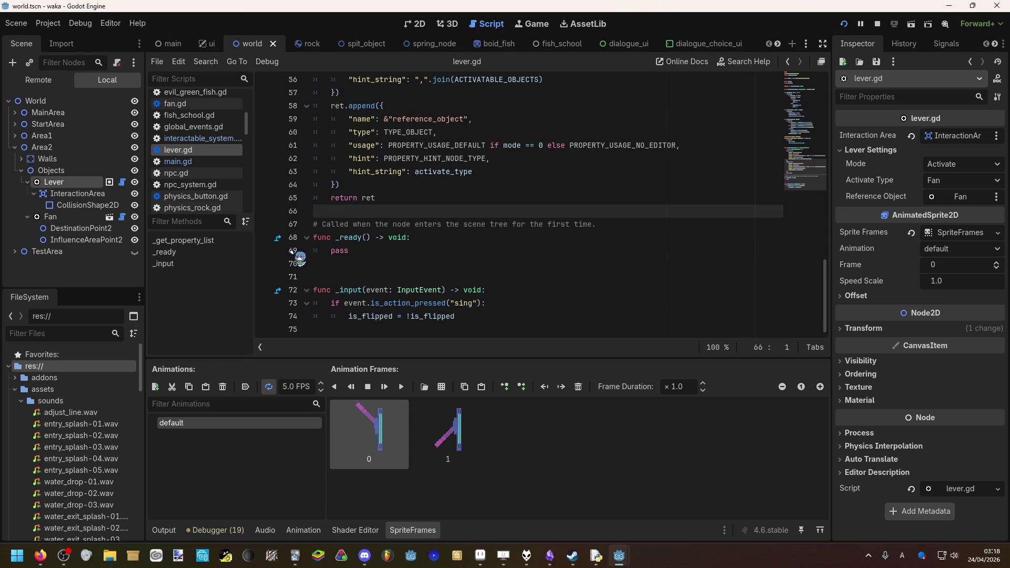
Add a blank line before the _input handler.
click(364, 272)
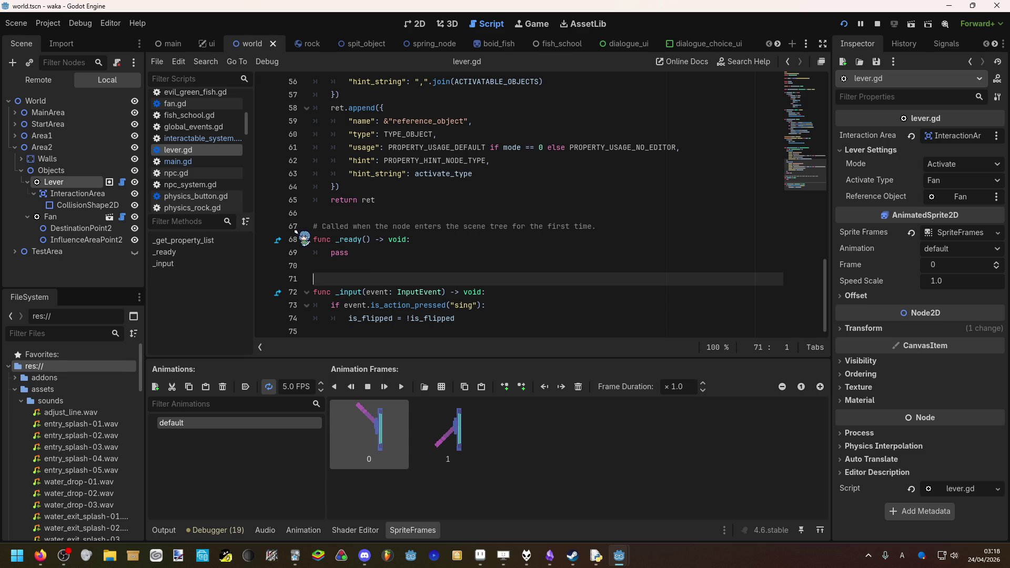
key(Return)
key(Up)
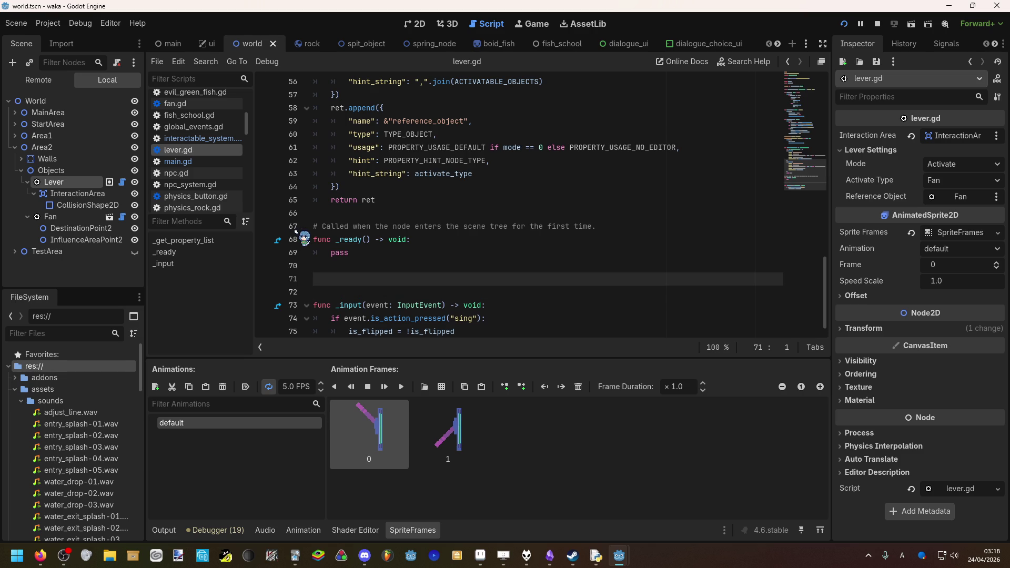
scroll(368, 234, down, 1)
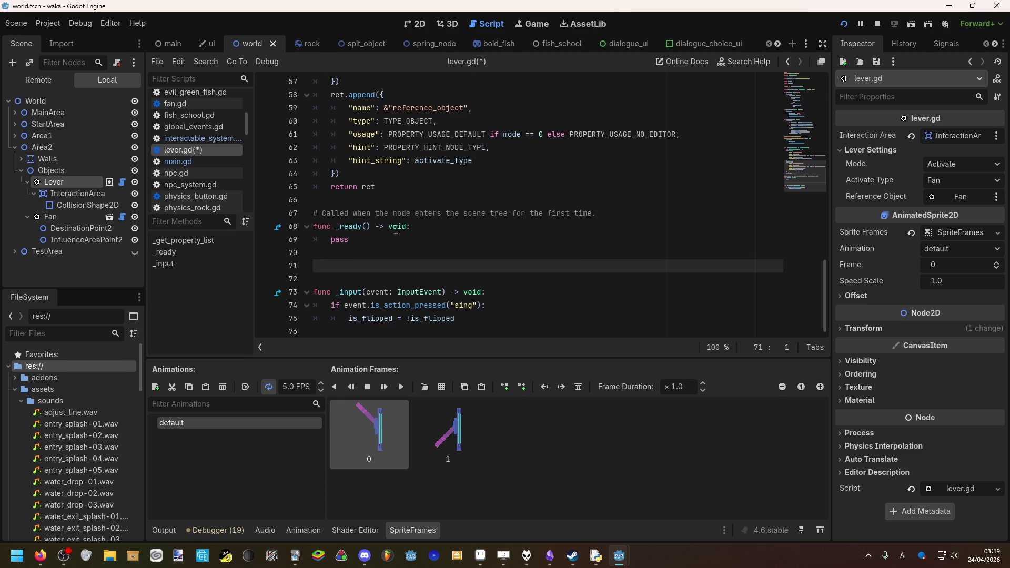
Add func _on_interact() -> void: that sets is_flipped = !is_flipped, and save lever.gd.
scroll(395, 230, up, 1)
scroll(388, 261, down, 1)
text(func _on)
text(_)
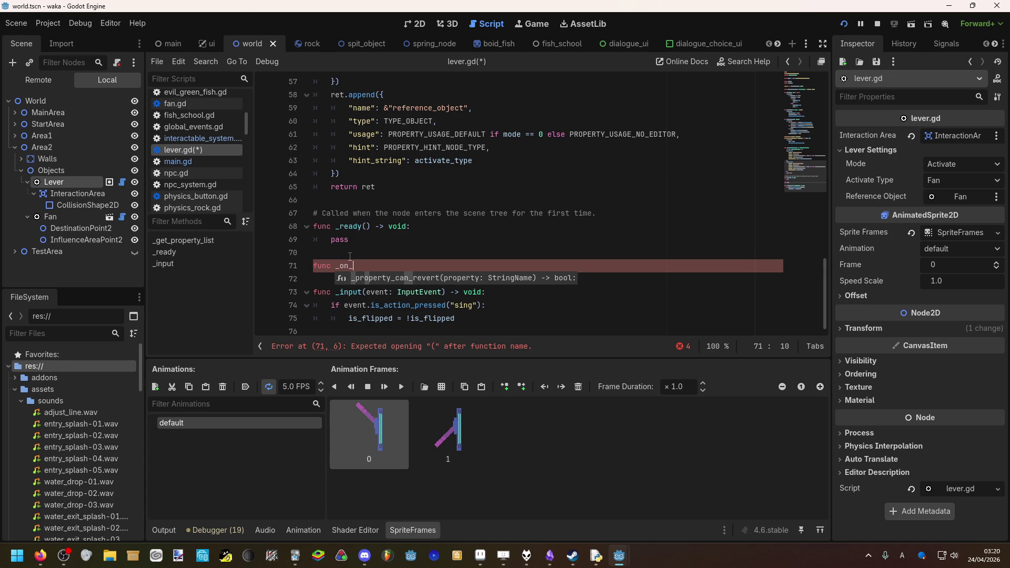
text(interact)
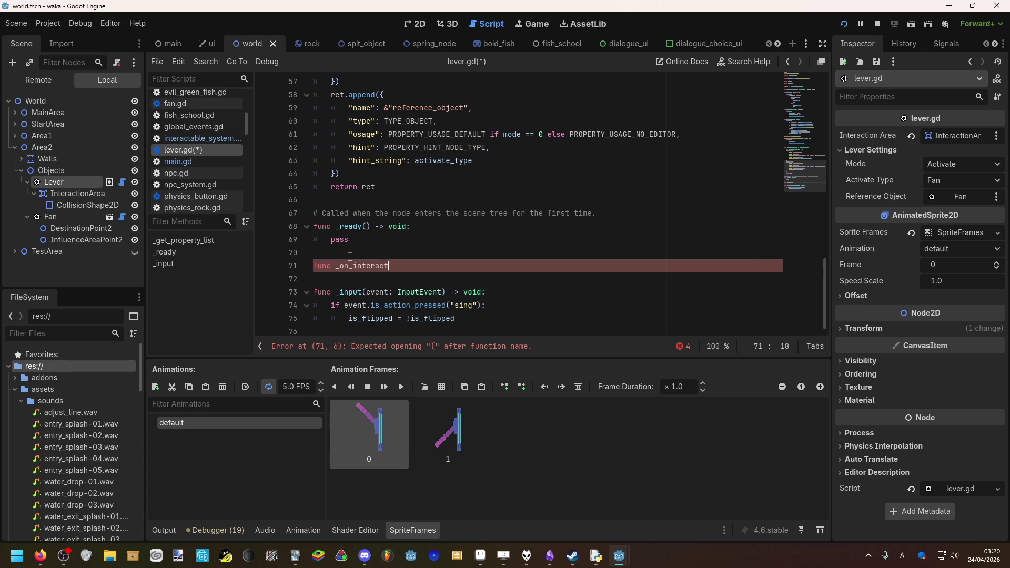
text(() -> void)
text(:)
key(Return)
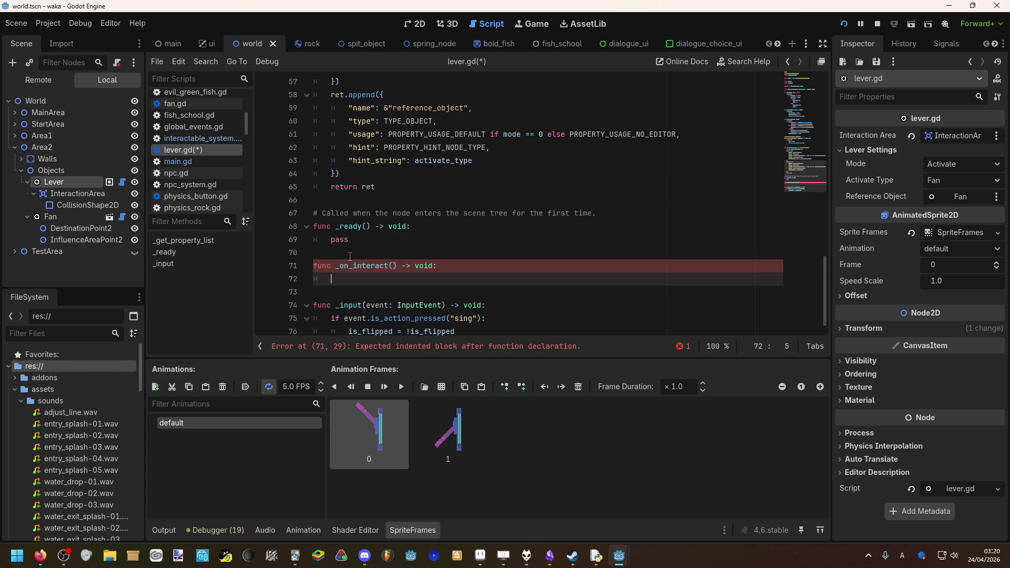
scroll(350, 257, up, 15)
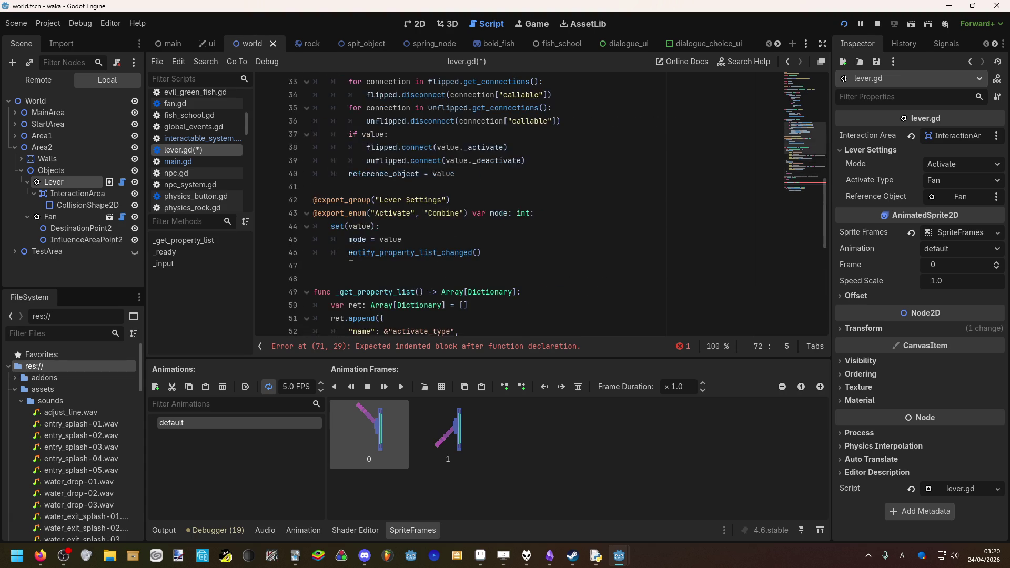
scroll(360, 256, up, 2)
scroll(360, 255, down, 17)
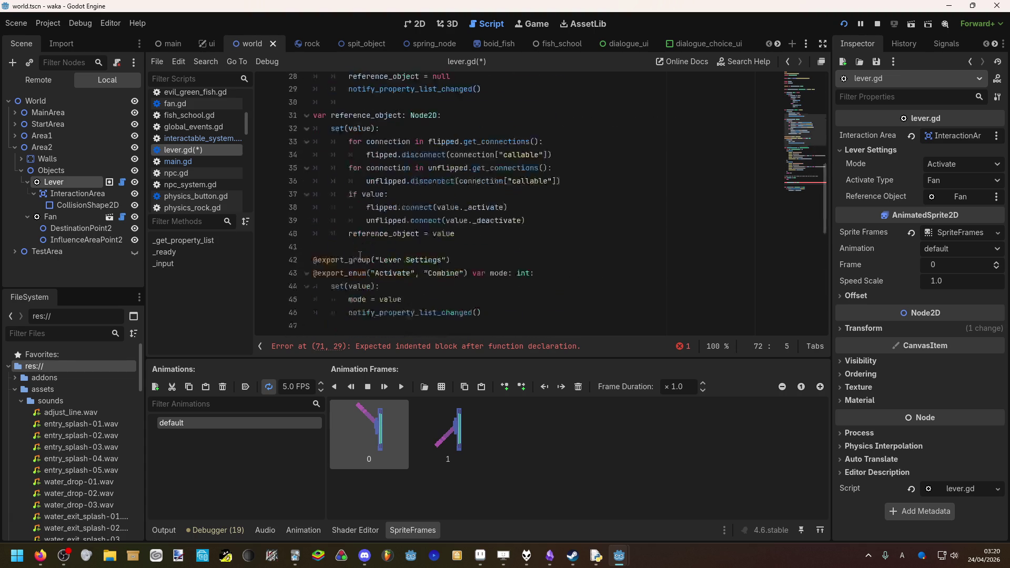
text(is_flipped =)
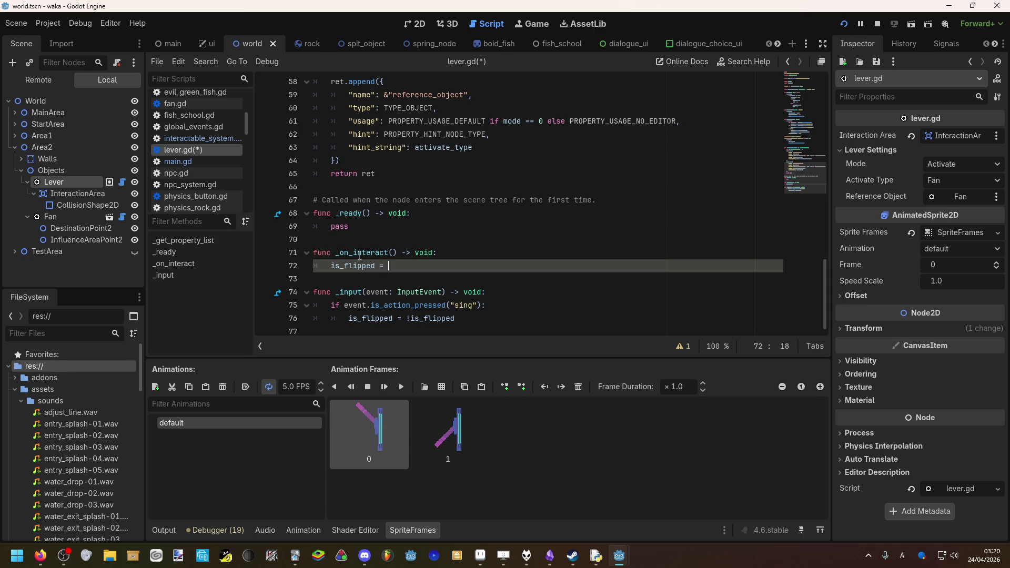
text(_flipped)
key(ctrl+s)
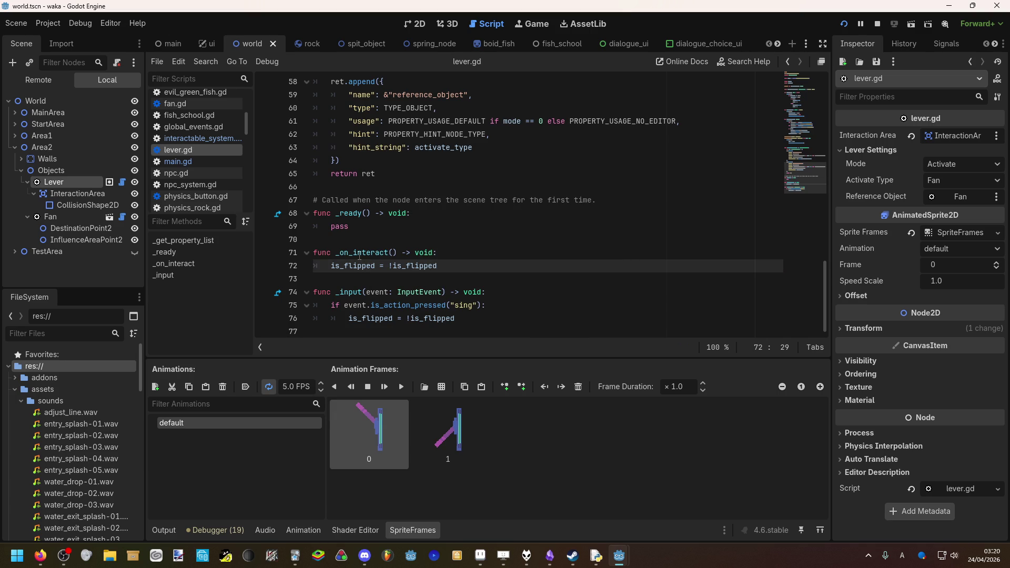
scroll(409, 205, up, 15)
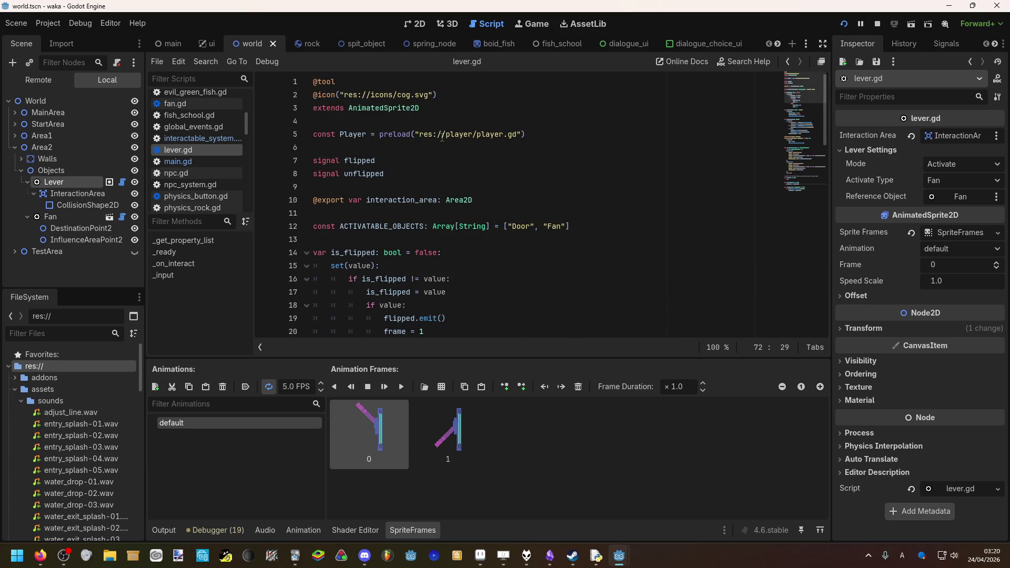
Run the project to test the lever, then return to the 2D editor view.
click(844, 24)
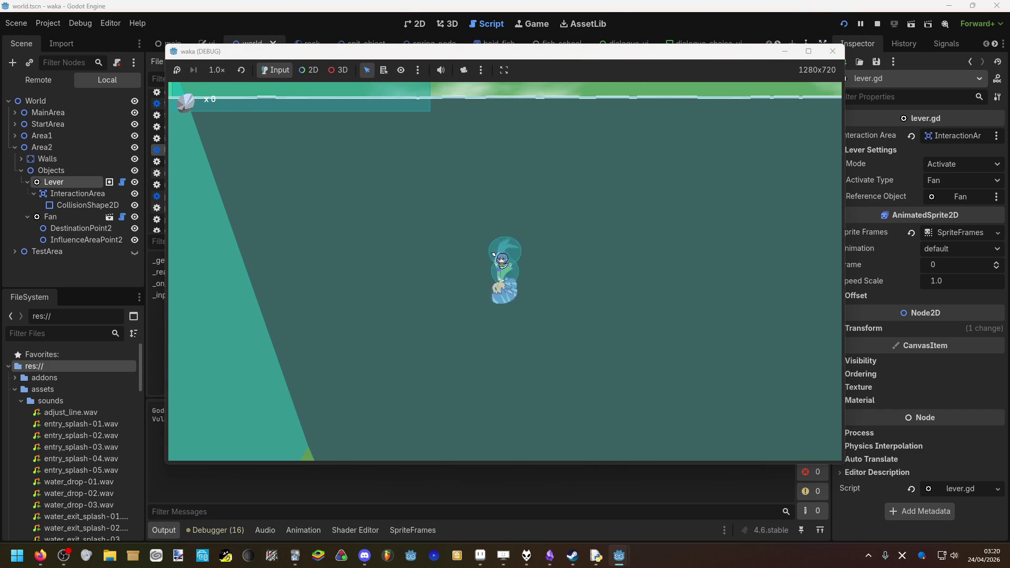
click(417, 24)
scroll(422, 147, down, 20)
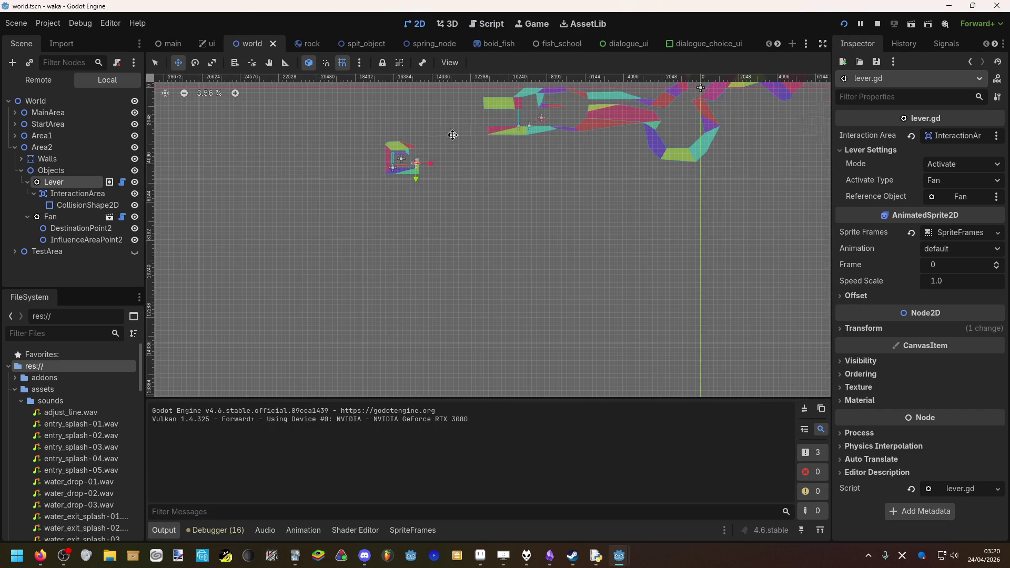
scroll(455, 133, up, 4)
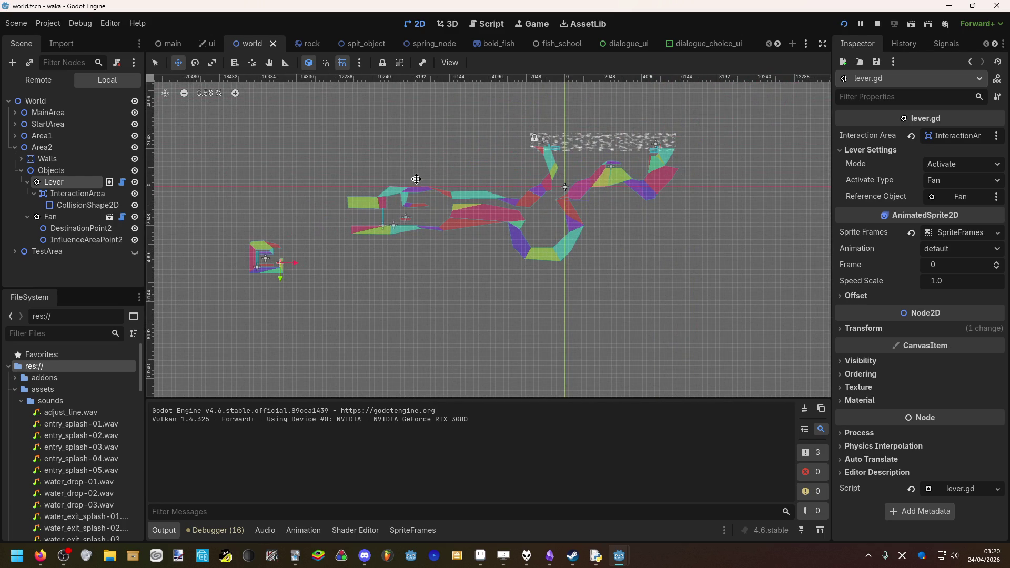
scroll(508, 145, up, 2)
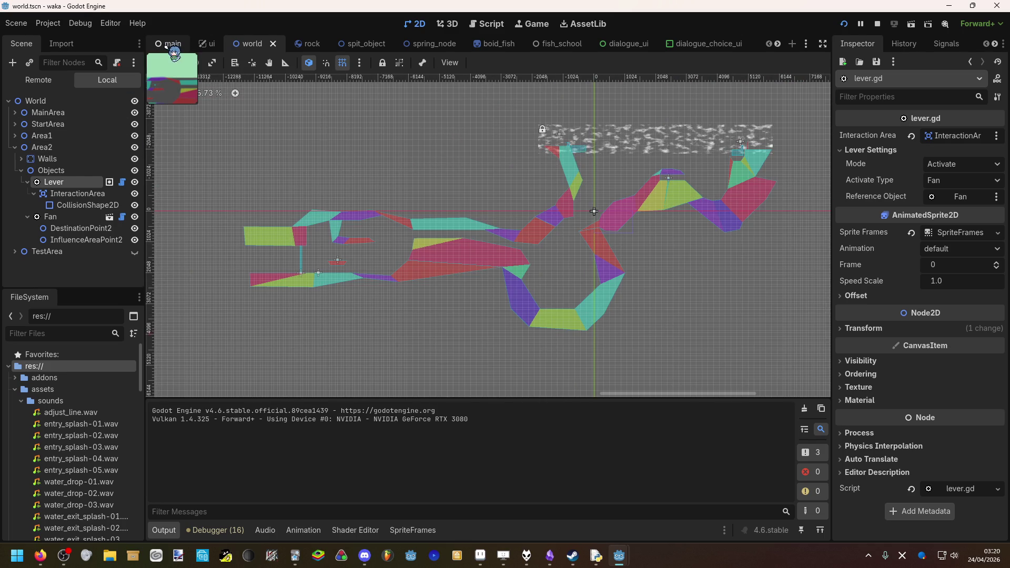
Move the Player into the fan room beside the fan in the main scene.
click(170, 43)
click(79, 138)
drag(364, 205, 440, 165)
mouse_move(340, 167)
mouse_down()
mouse_move(383, 187)
mouse_move(221, 239)
mouse_move(131, 313)
mouse_move(6, 317)
mouse_up()
drag(314, 313, 204, 336)
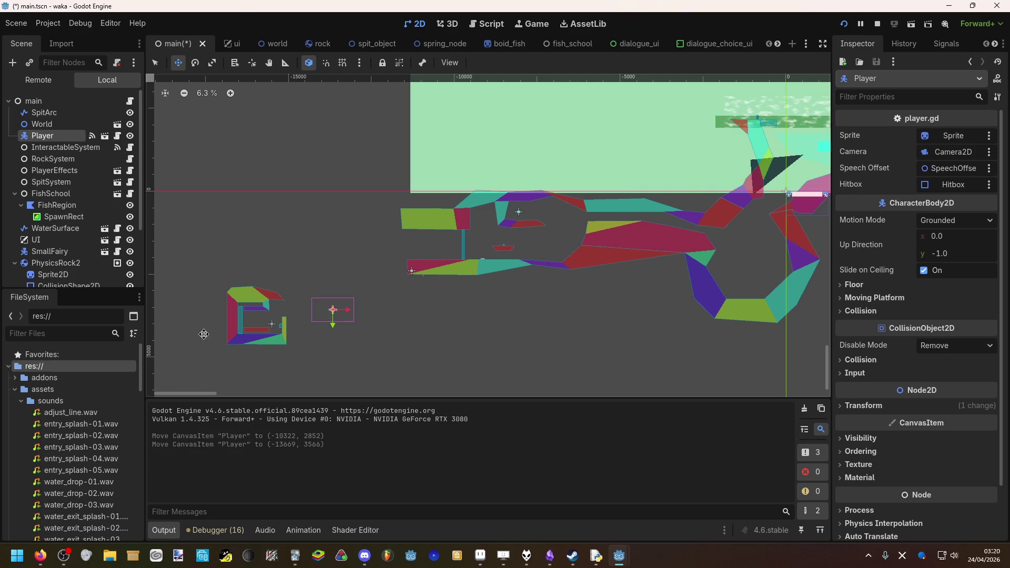
scroll(221, 336, up, 8)
mouse_move(318, 235)
mouse_down()
mouse_move(127, 251)
mouse_move(334, 242)
mouse_move(296, 246)
mouse_move(277, 231)
mouse_up()
Launch the game, swim the player right and left against the fan, then stop it.
click(844, 24)
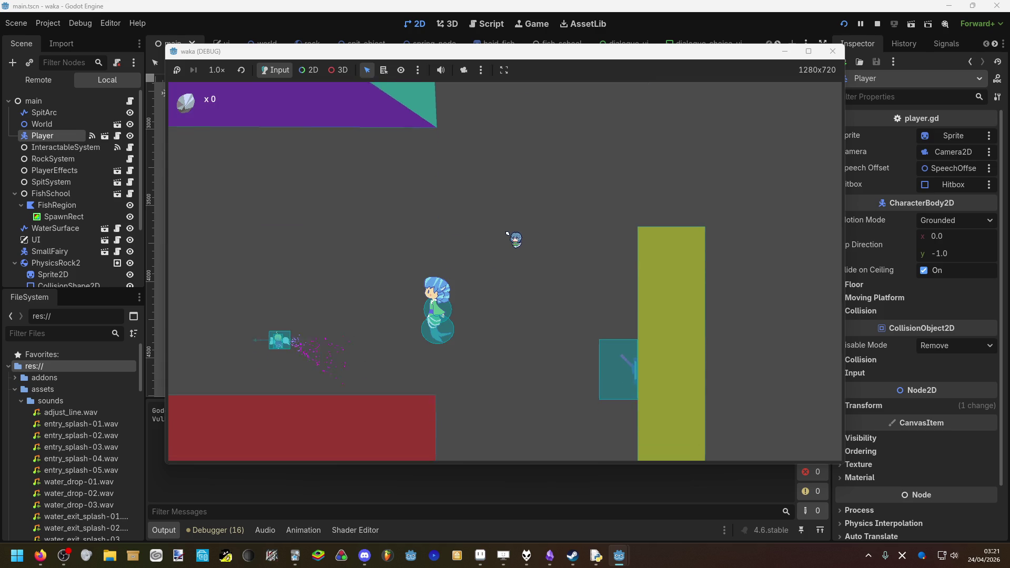
key(Right)
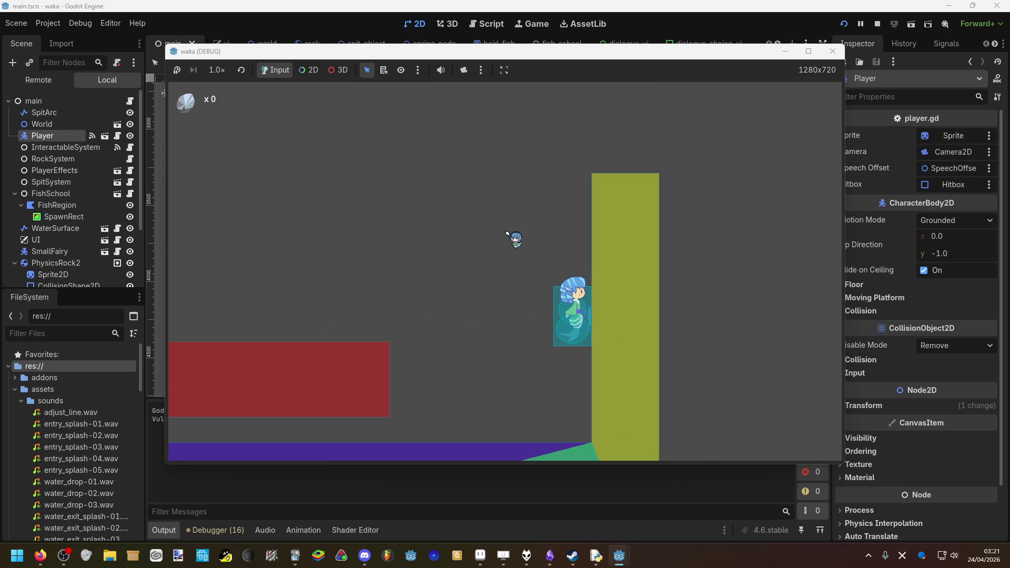
key(Left)
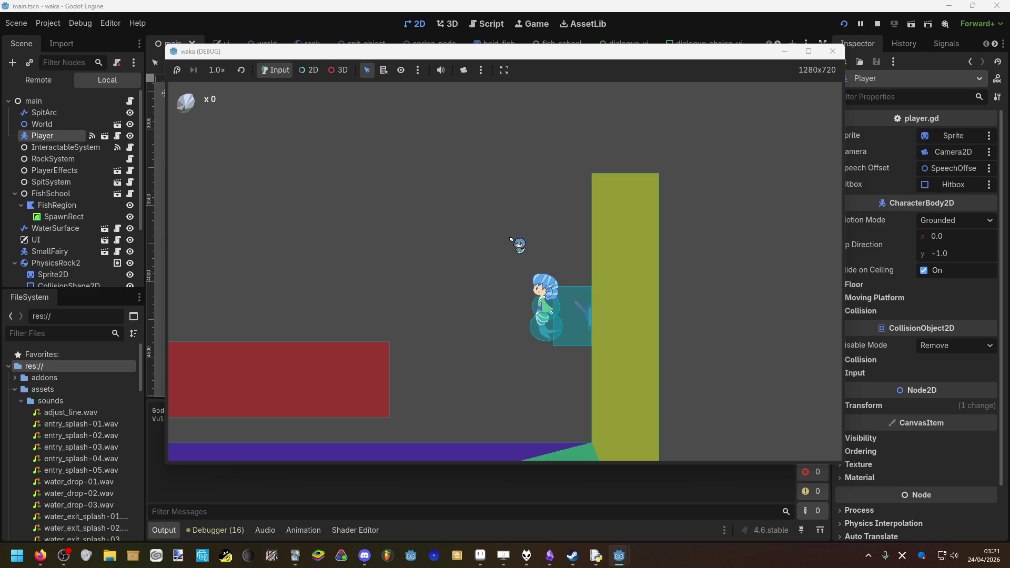
key(F8)
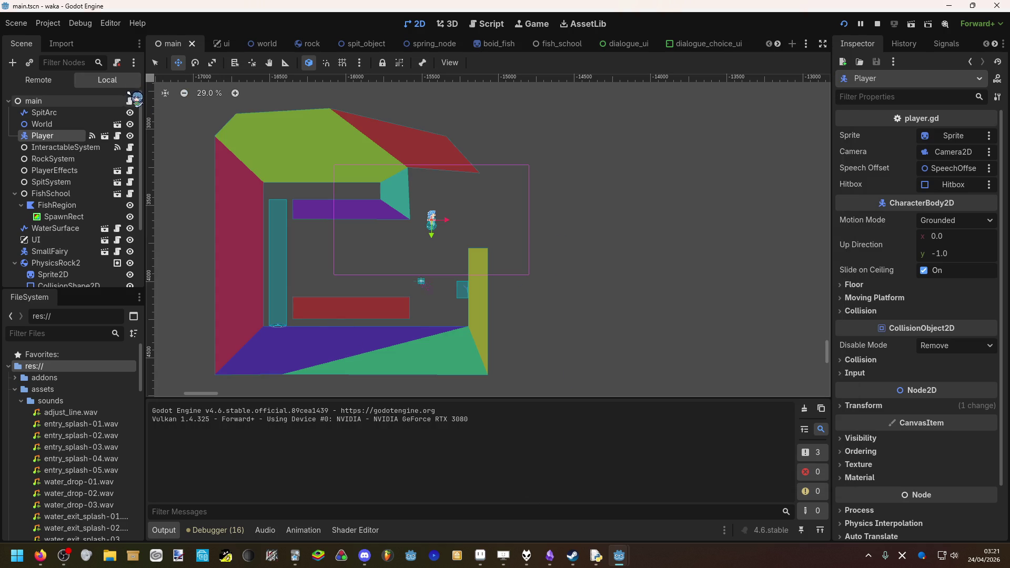
Open main.gd from the Scene dock and scroll through its code.
click(130, 100)
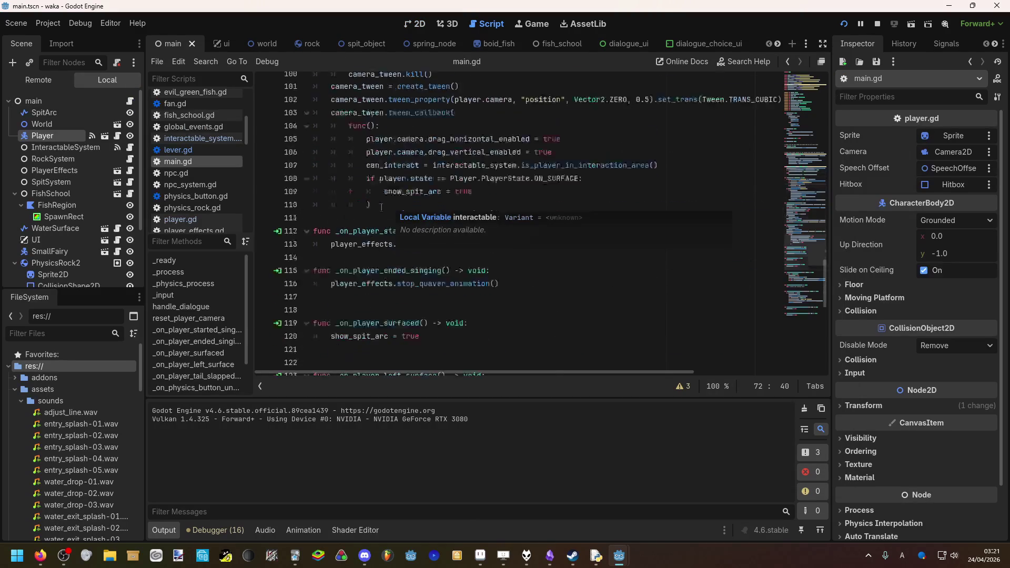
scroll(391, 206, down, 5)
scroll(117, 218, down, 1)
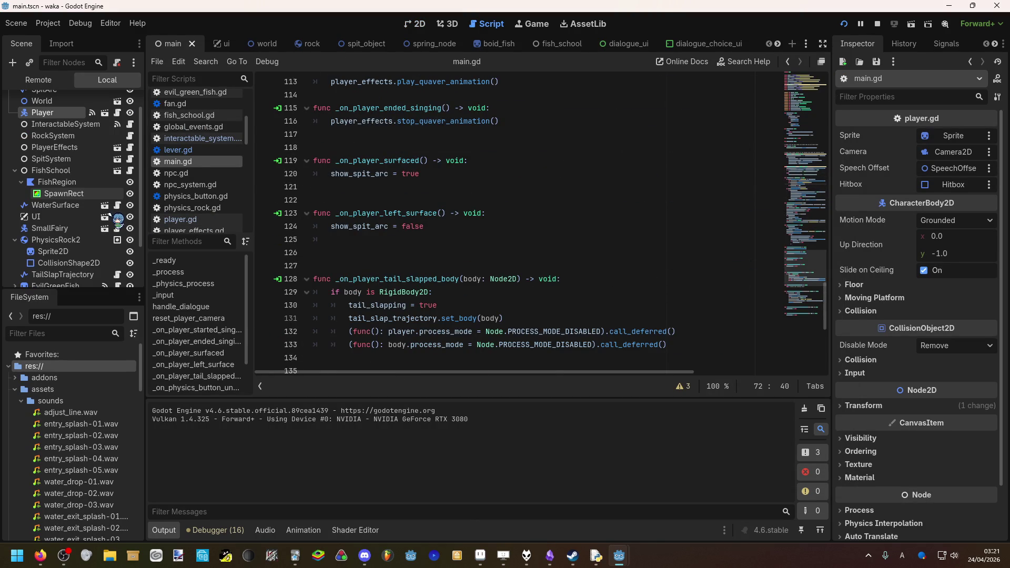
scroll(111, 214, down, 2)
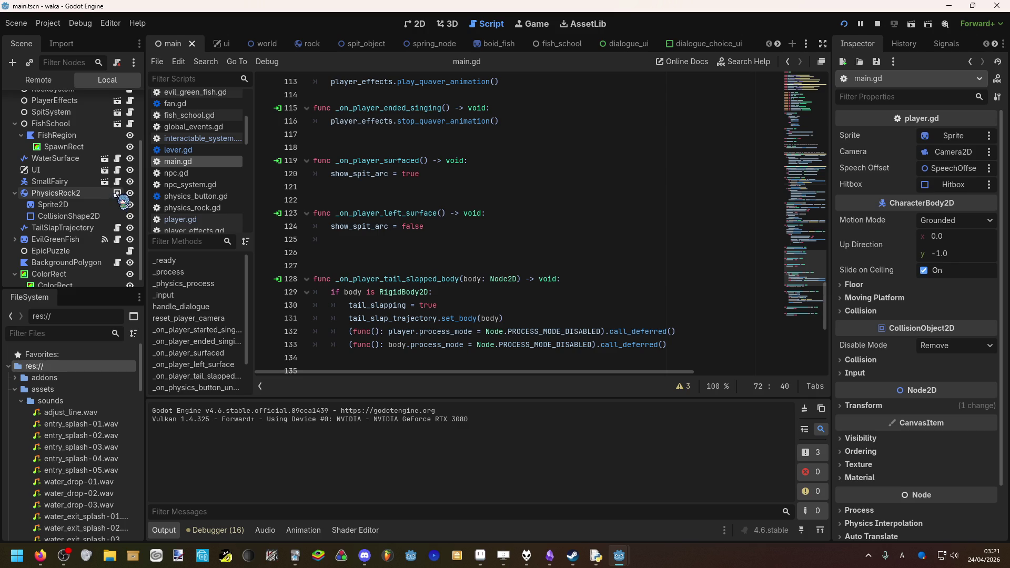
scroll(124, 189, up, 2)
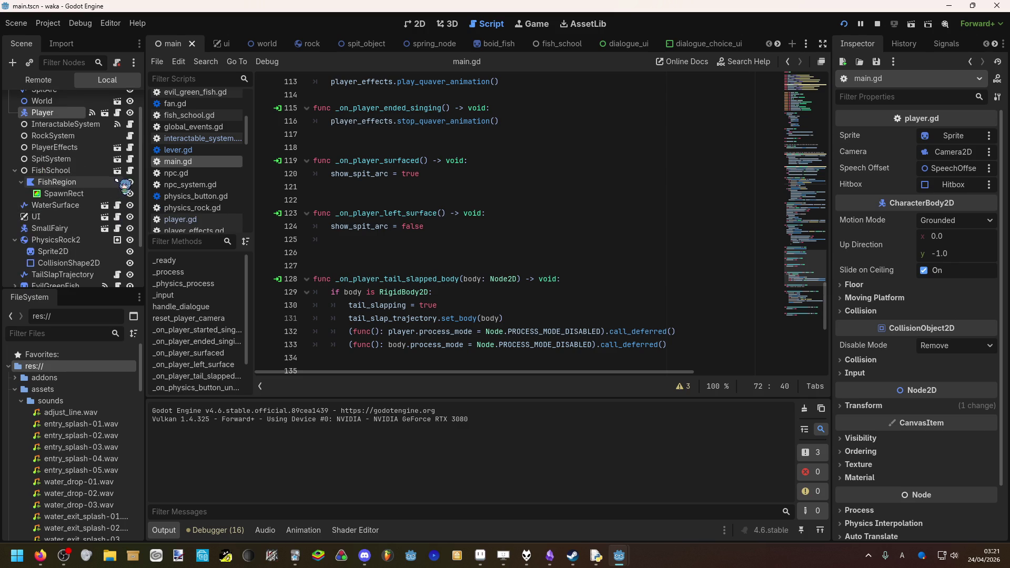
scroll(125, 185, up, 2)
Bring up interactable_system.gd at its interaction-area handlers and interactable lookup functions.
click(131, 148)
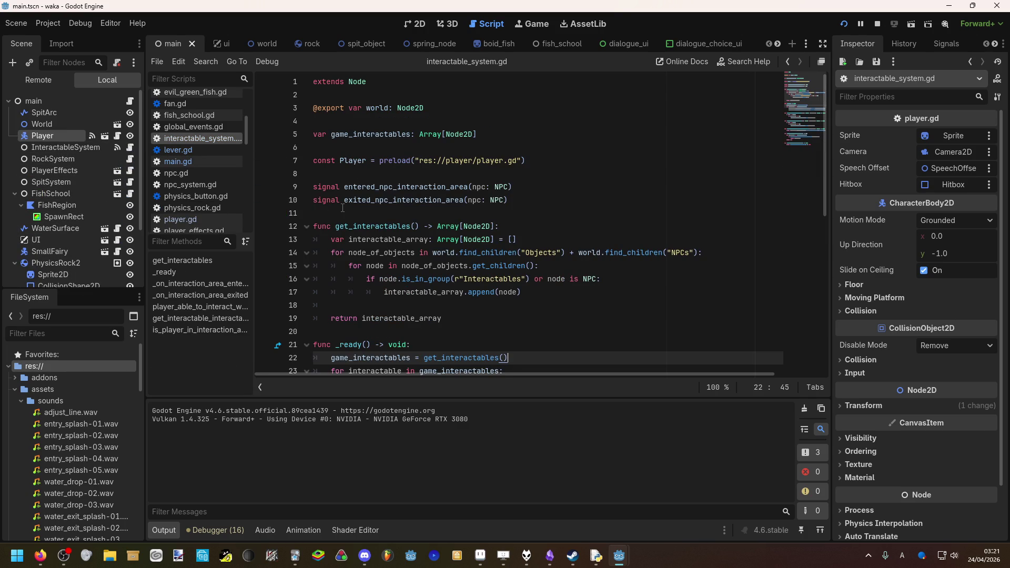
scroll(343, 208, down, 2)
scroll(343, 209, up, 1)
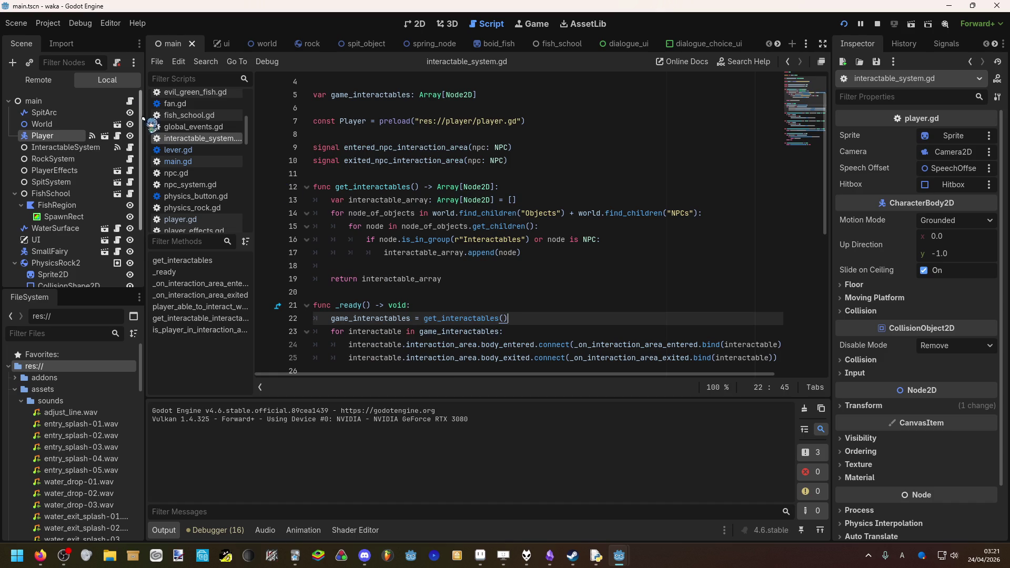
click(130, 100)
scroll(356, 217, down, 3)
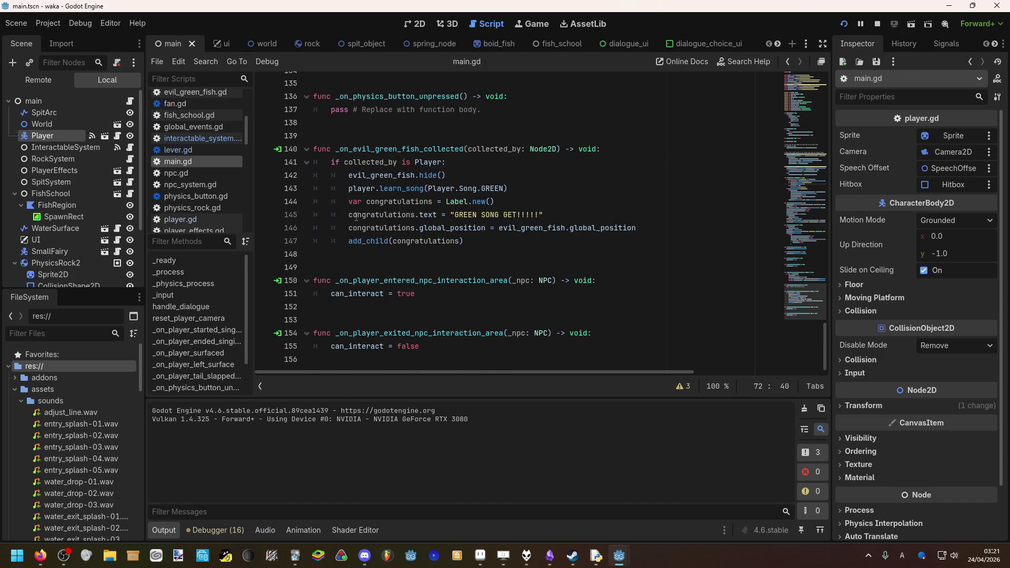
click(130, 148)
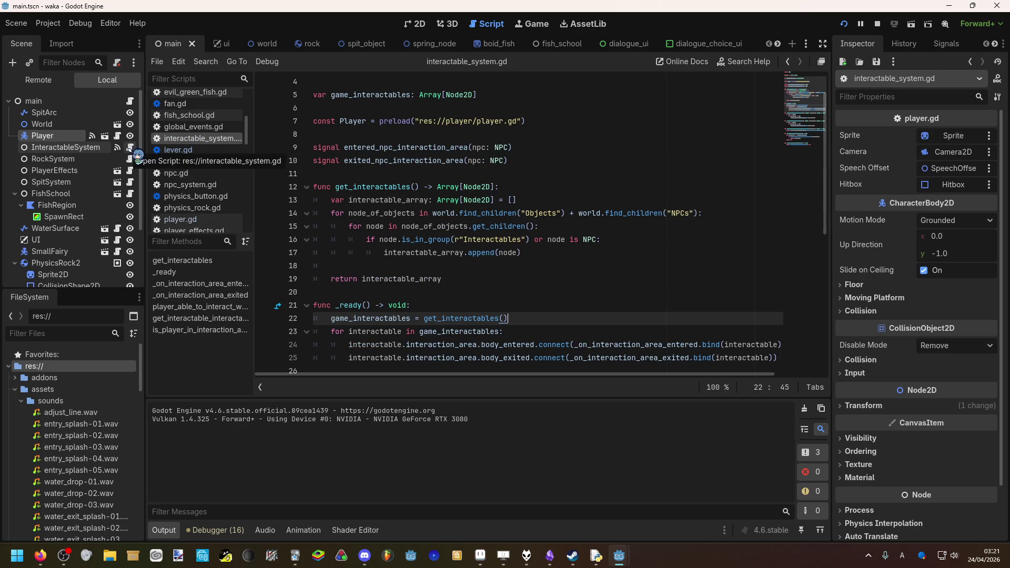
scroll(395, 142, down, 7)
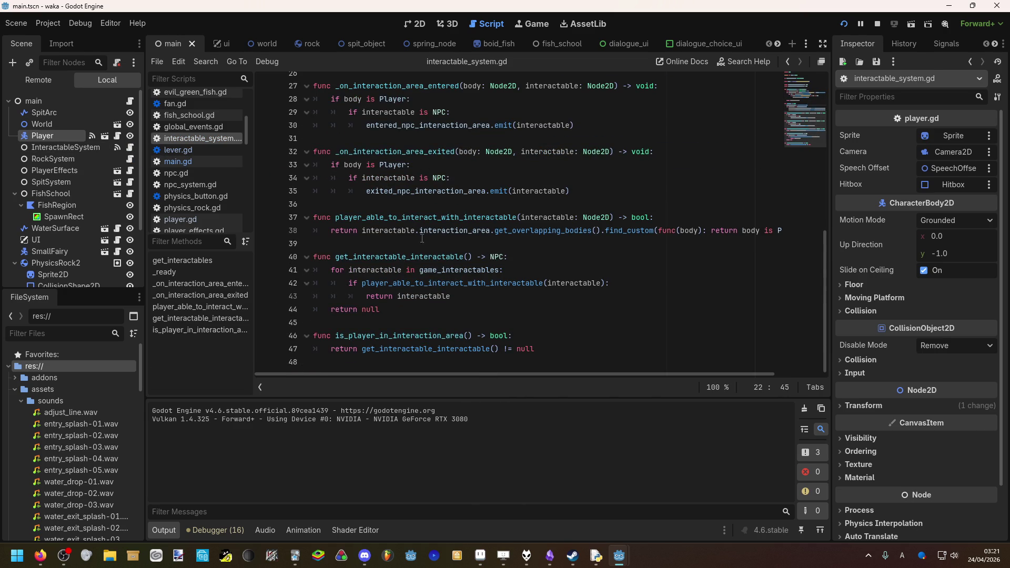
Change get_interactable_interactable's return type on line 40 from NPC to Node2D and save.
drag(500, 256, 491, 257)
double_click(491, 257)
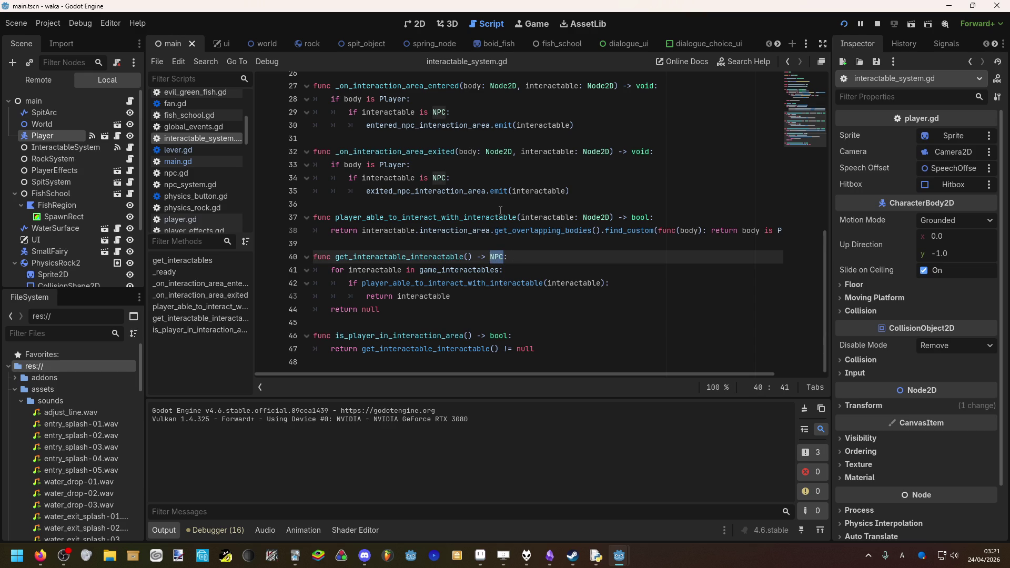
text(inte)
key(BackSpace)
key(BackSpace)
key(BackSpace)
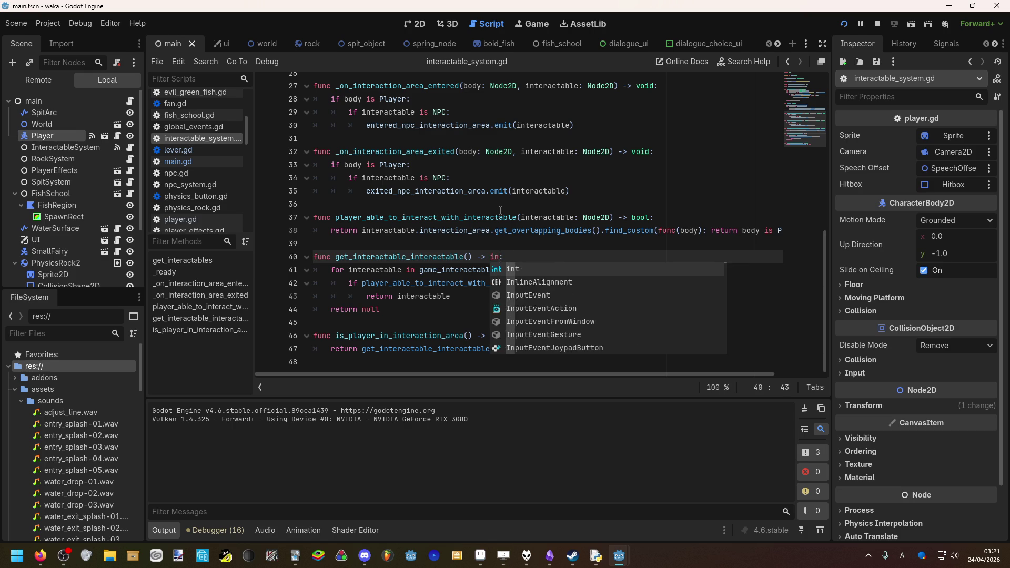
text(Nod)
key(Return)
key(ctrl+s)
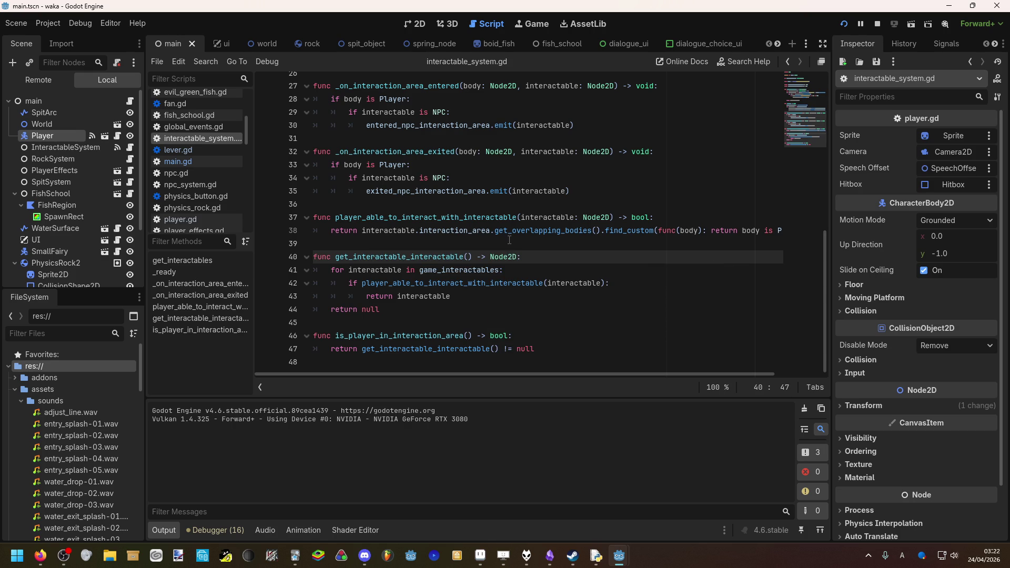
click(505, 336)
scroll(514, 316, up, 1)
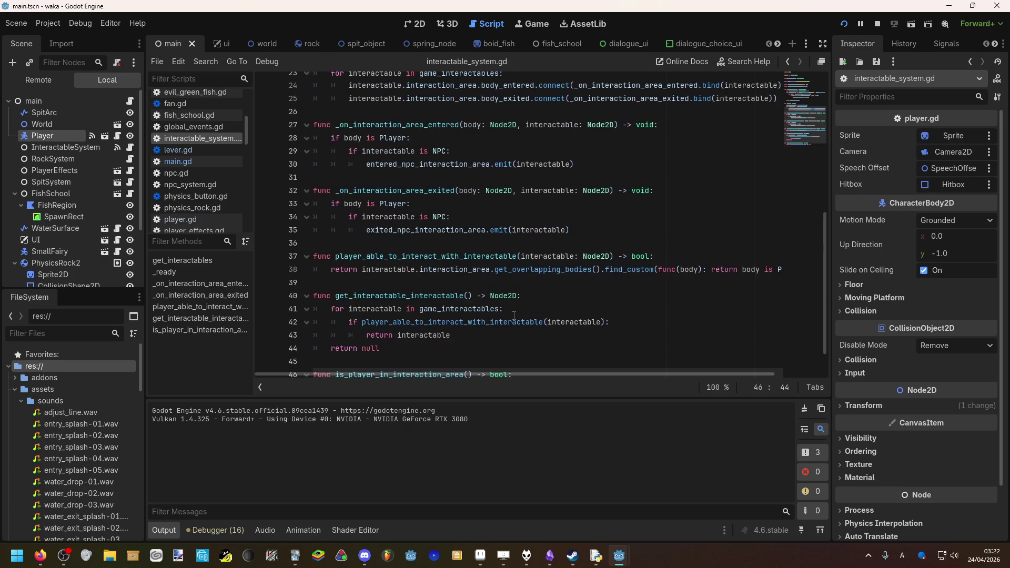
scroll(515, 315, up, 6)
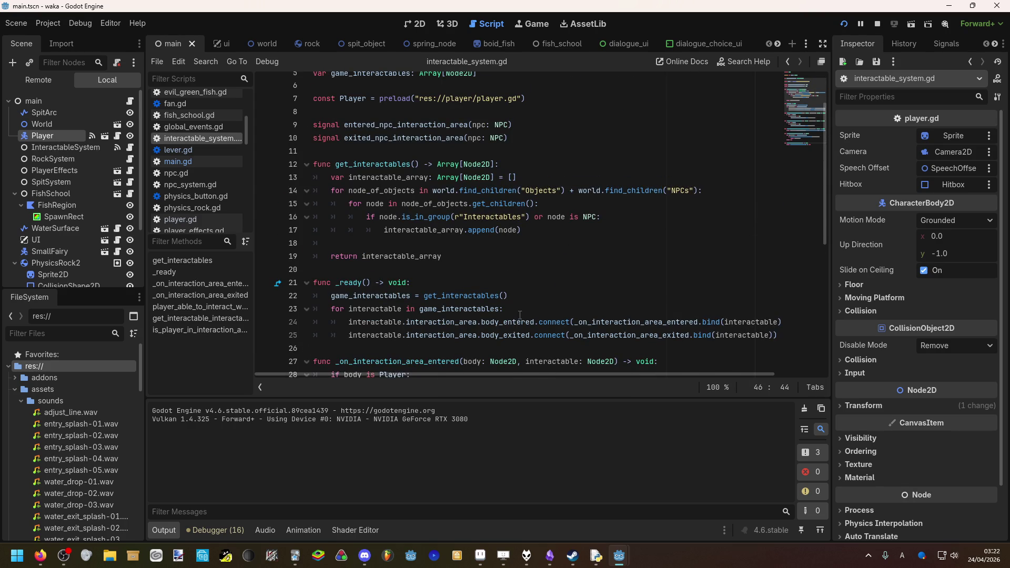
Drop npc from both signal names on lines 9–10 and prefix them with player_.
scroll(520, 315, up, 1)
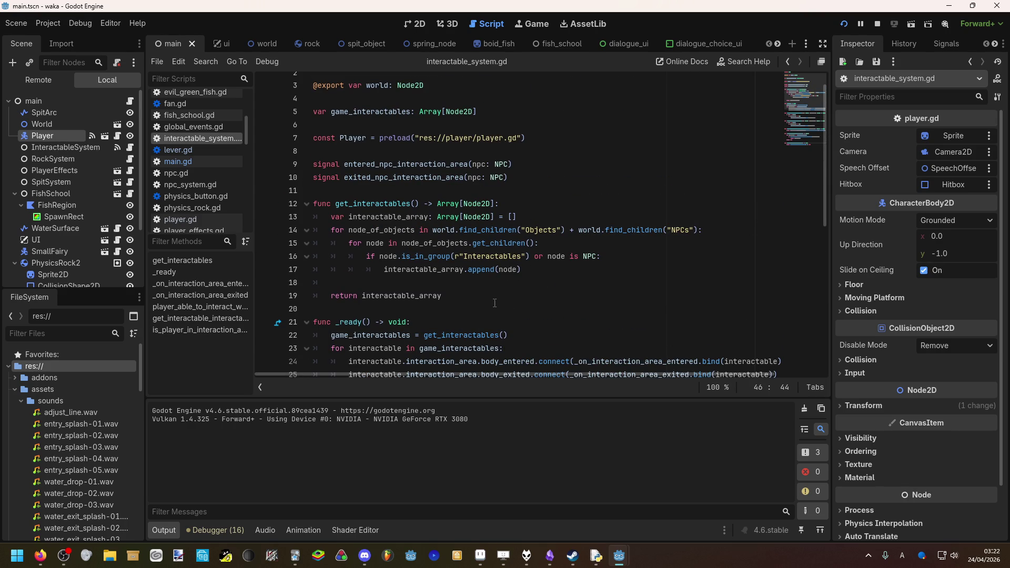
scroll(471, 307, down, 8)
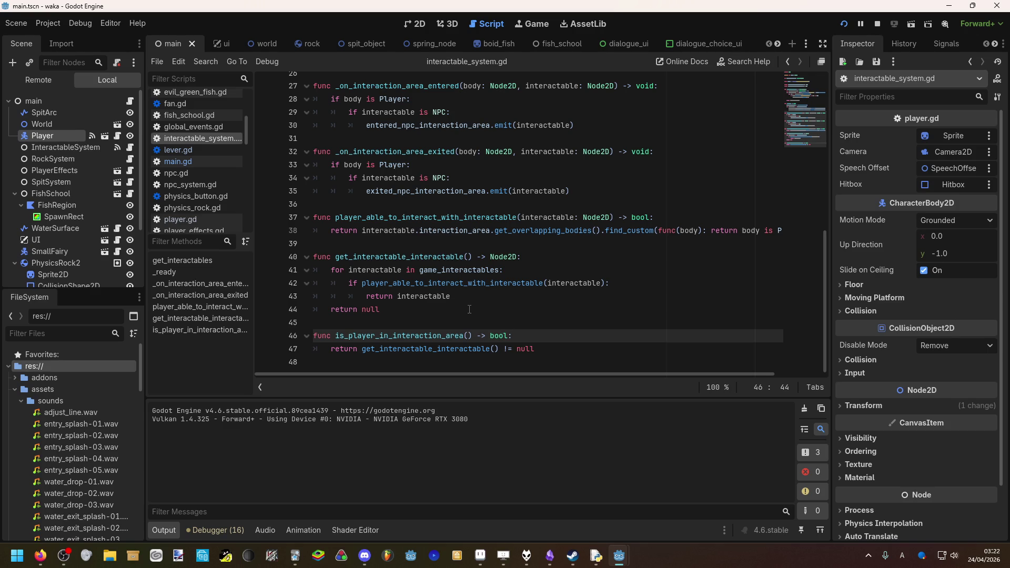
scroll(495, 323, up, 8)
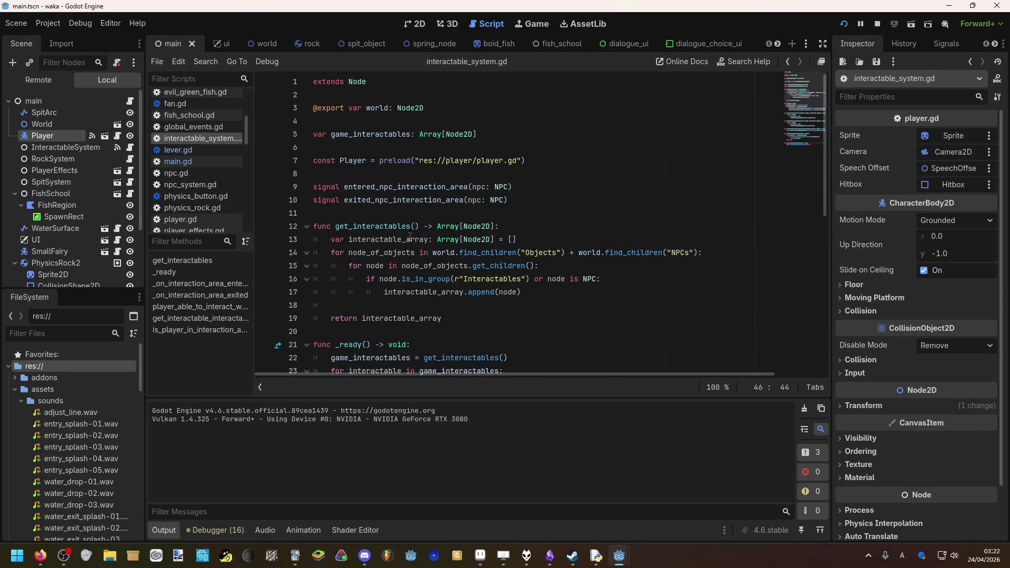
click(380, 188)
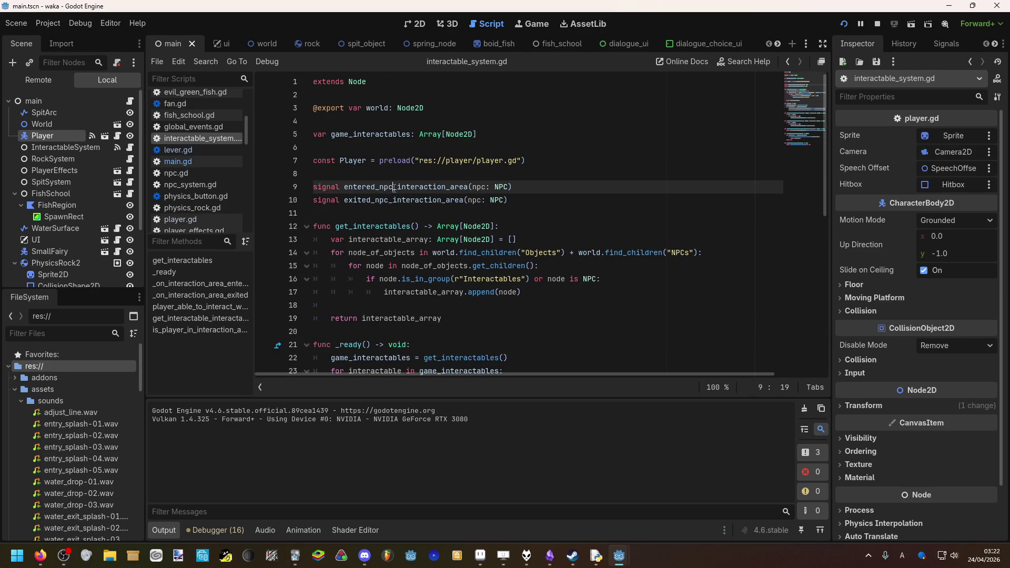
key(Delete)
key(Delete)
key(Delete)
key(BackSpace)
text(player)
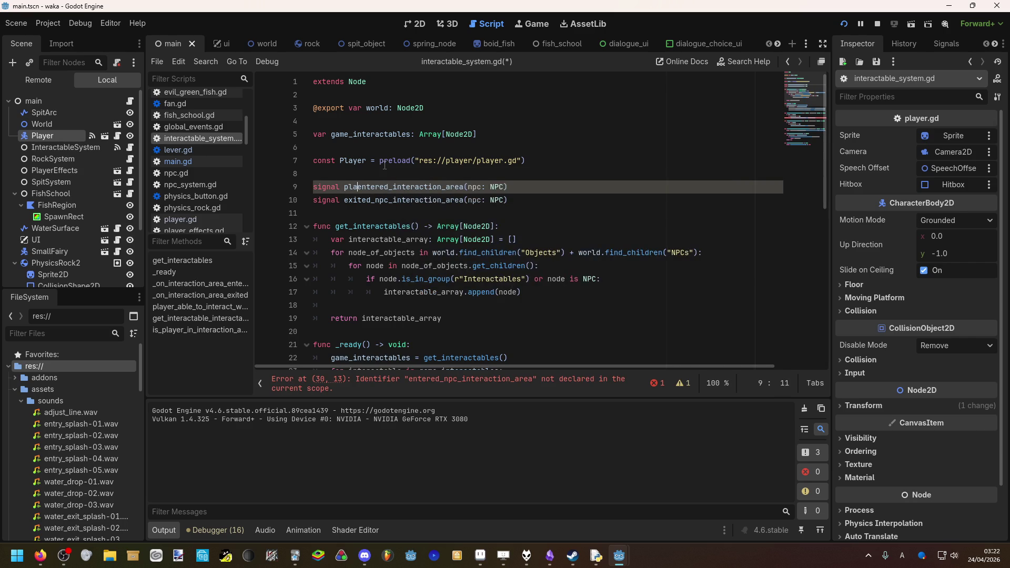
text(_)
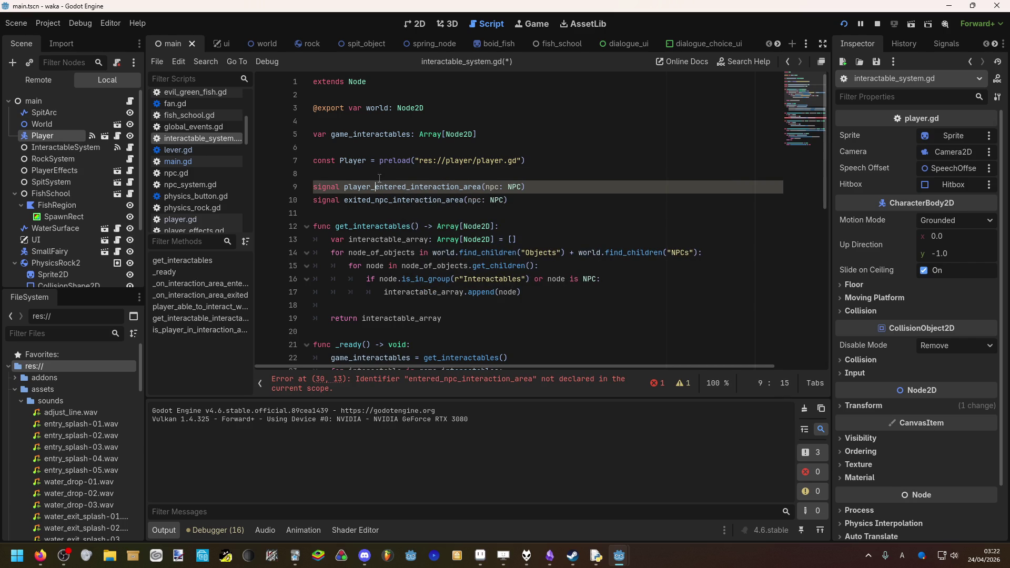
drag(376, 187, 345, 187)
key(ctrl+c)
click(345, 200)
key(ctrl+v)
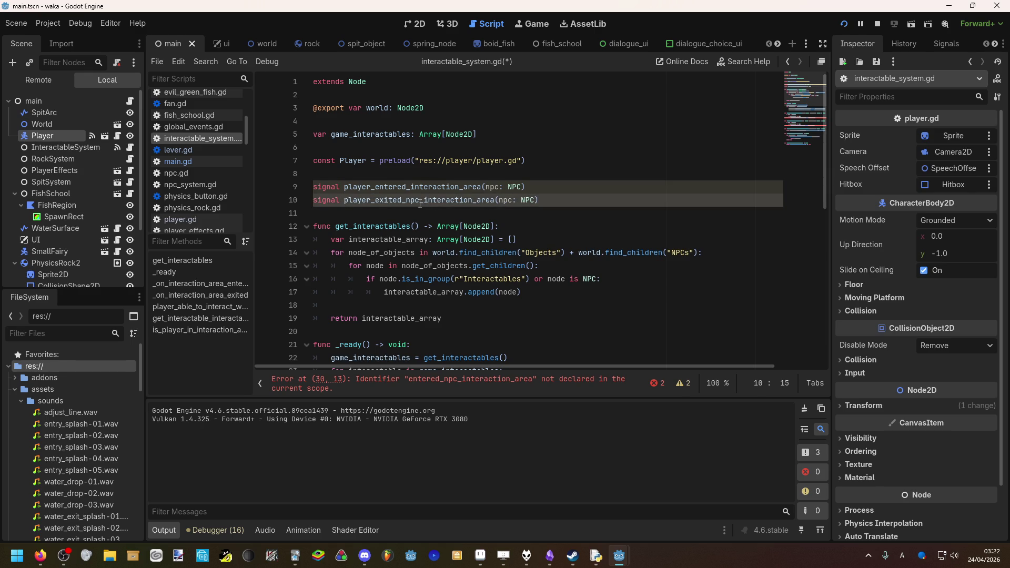
key(BackSpace)
key(BackSpace)
key(BackSpace)
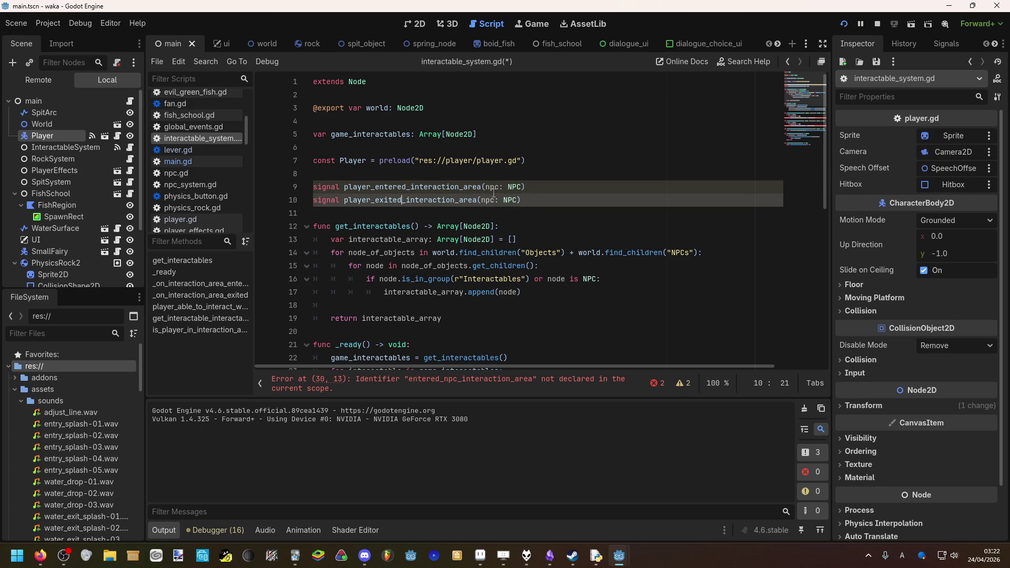
Rename both signals' npc parameter to interactable and insert _interactable into both signal names.
drag(522, 187, 486, 187)
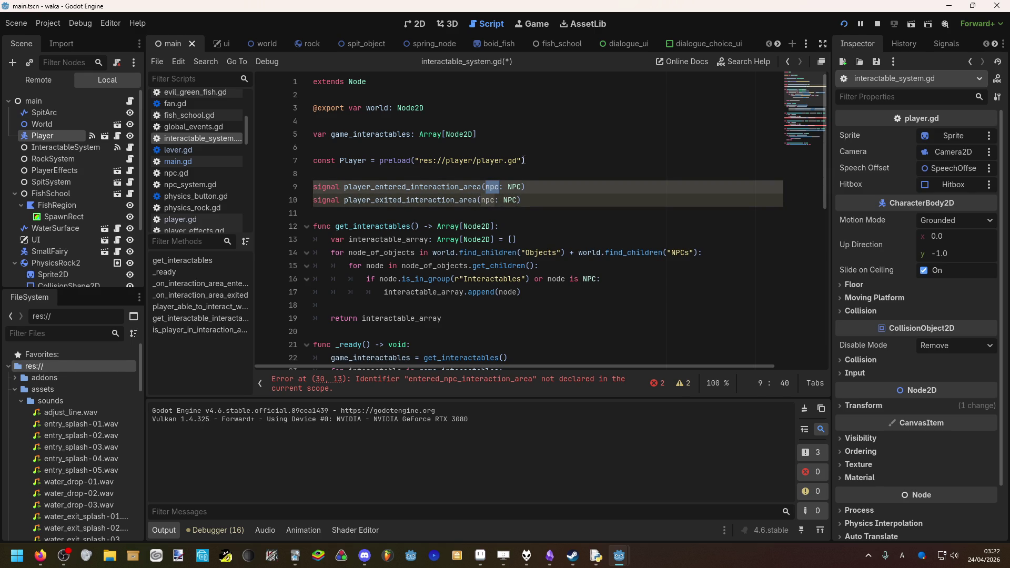
text(interactable)
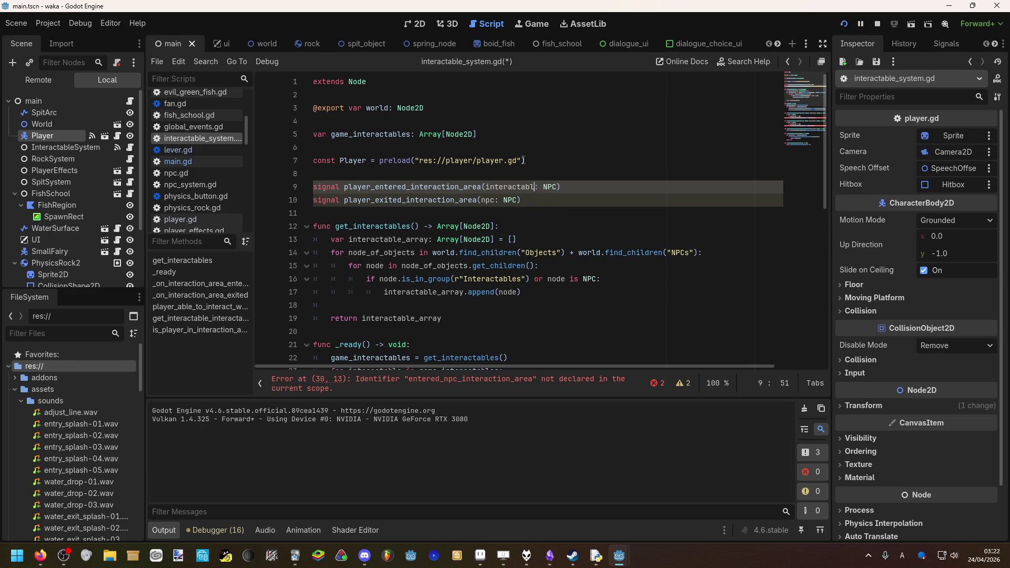
drag(498, 200, 482, 200)
text(intera)
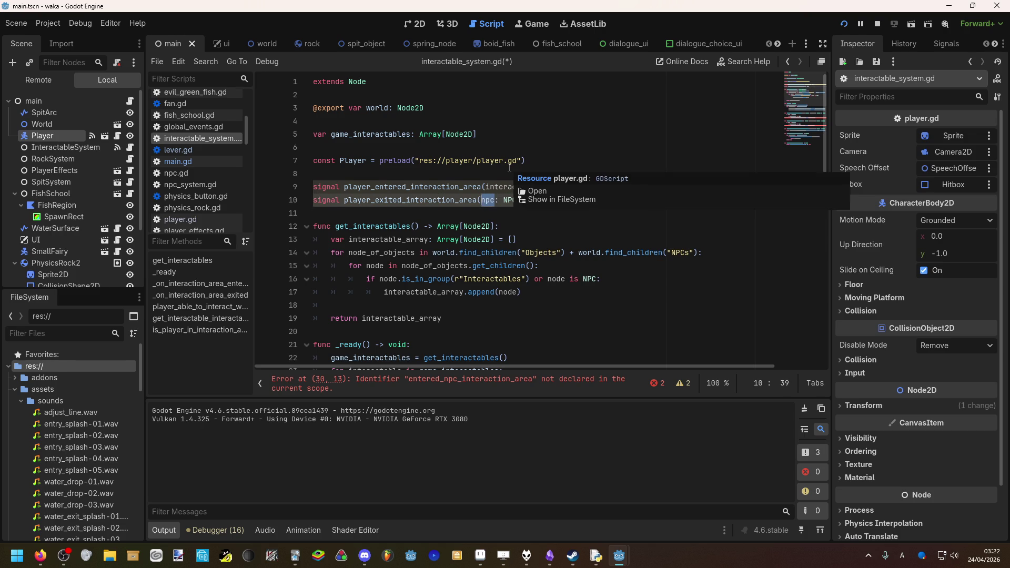
text(ctable)
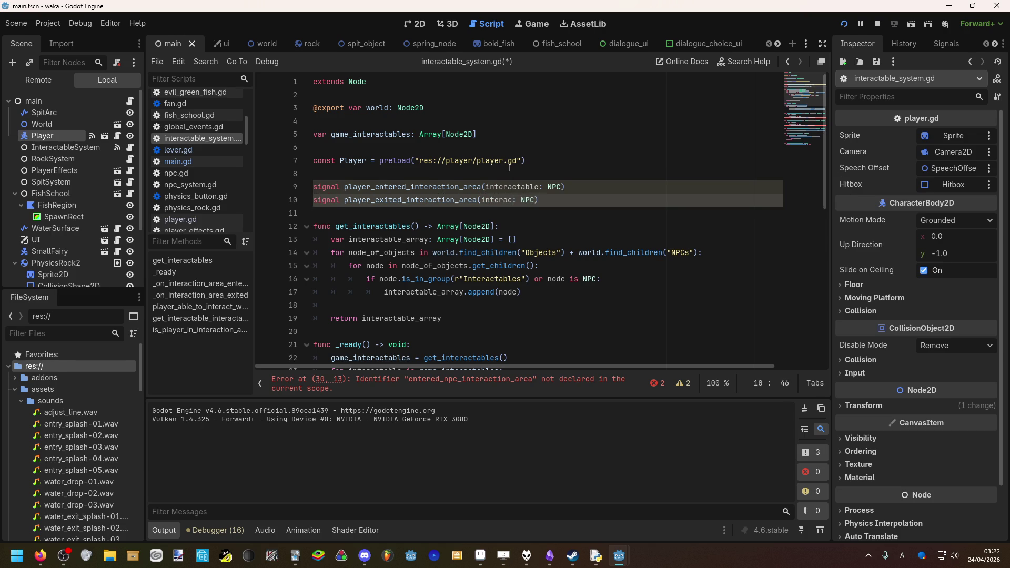
click(411, 188)
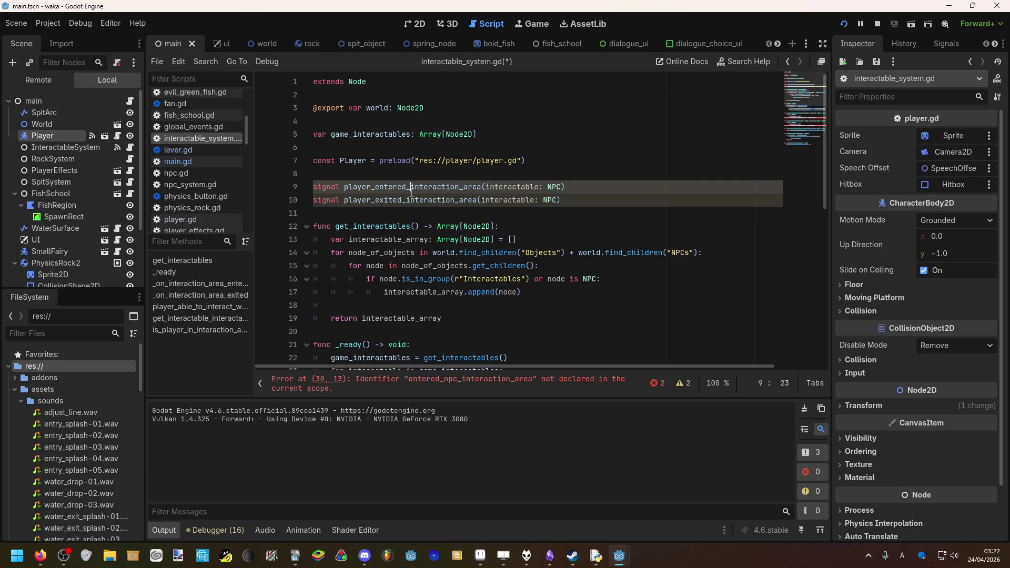
text(_interactable)
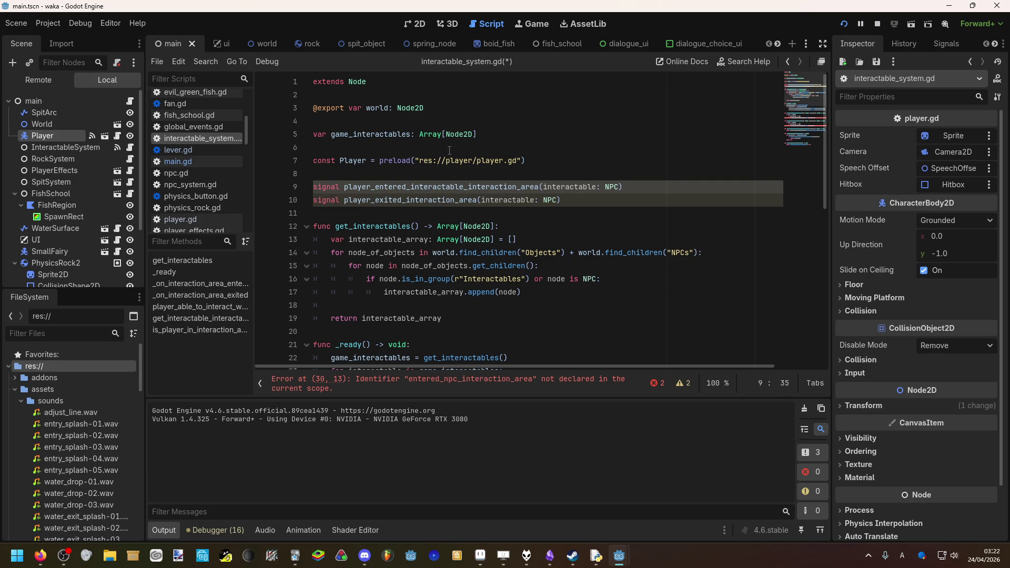
click(401, 200)
text(_interac)
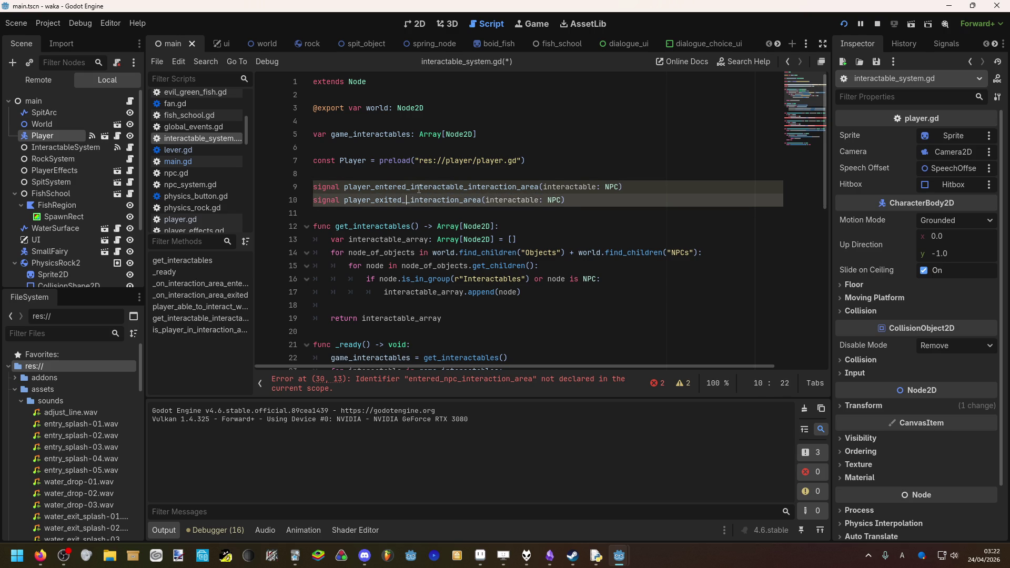
text(table)
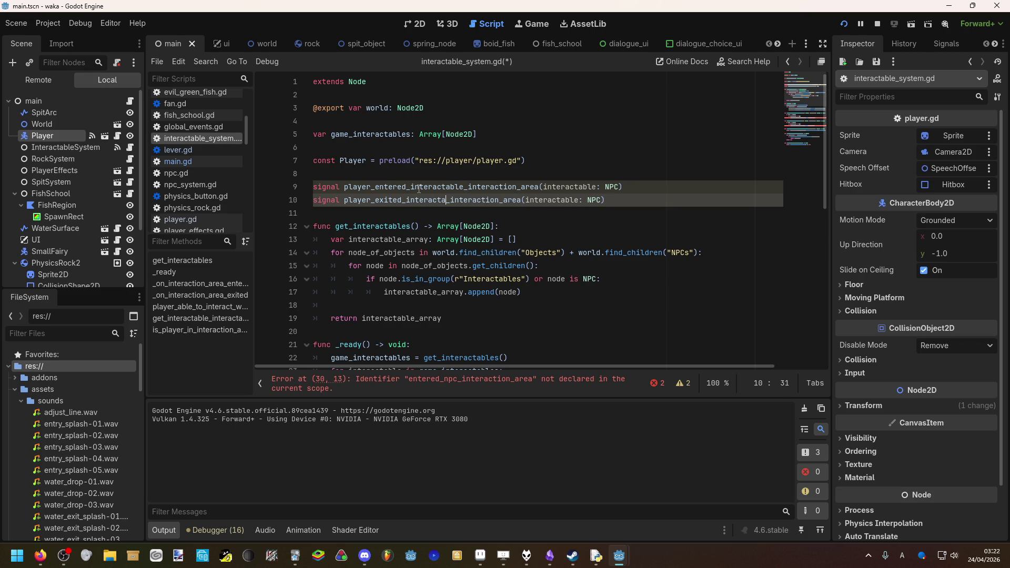
Change both signals' parameter type from NPC to Node2D.
double_click(616, 191)
text(Nod)
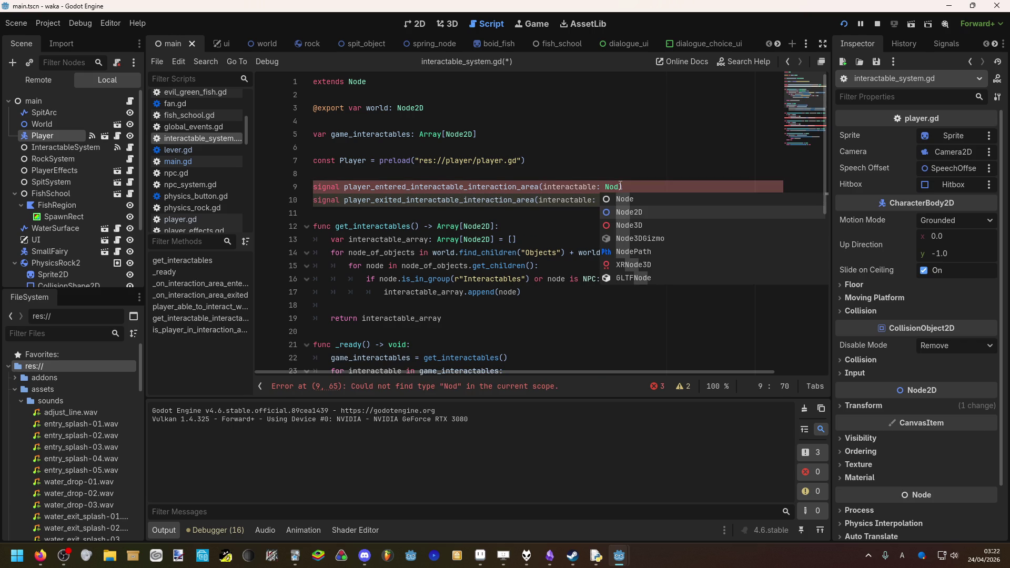
click(639, 212)
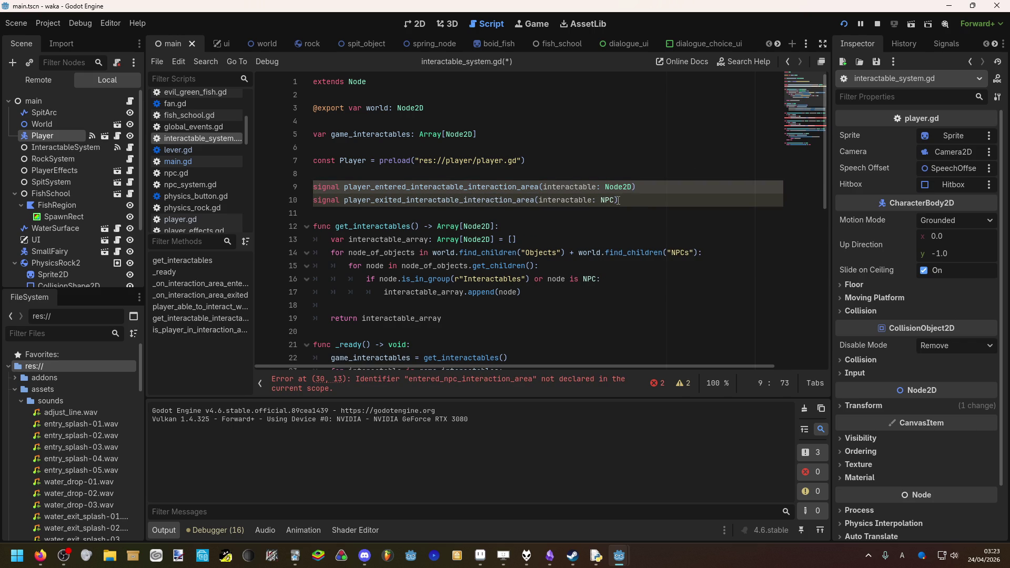
click(618, 200)
key(BackSpace)
key(BackSpace)
key(BackSpace)
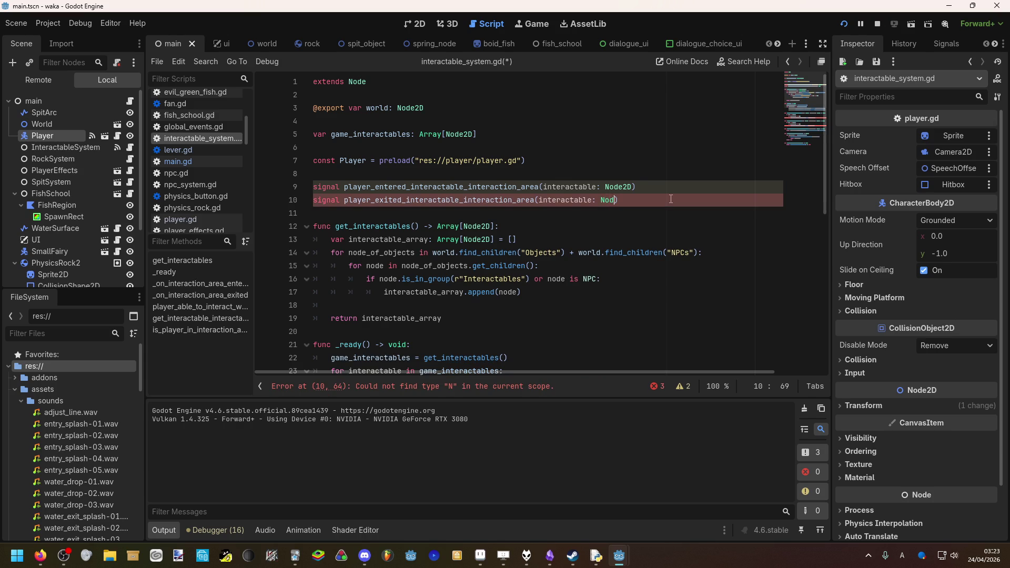
text(Node)
key(Return)
scroll(621, 228, down, 8)
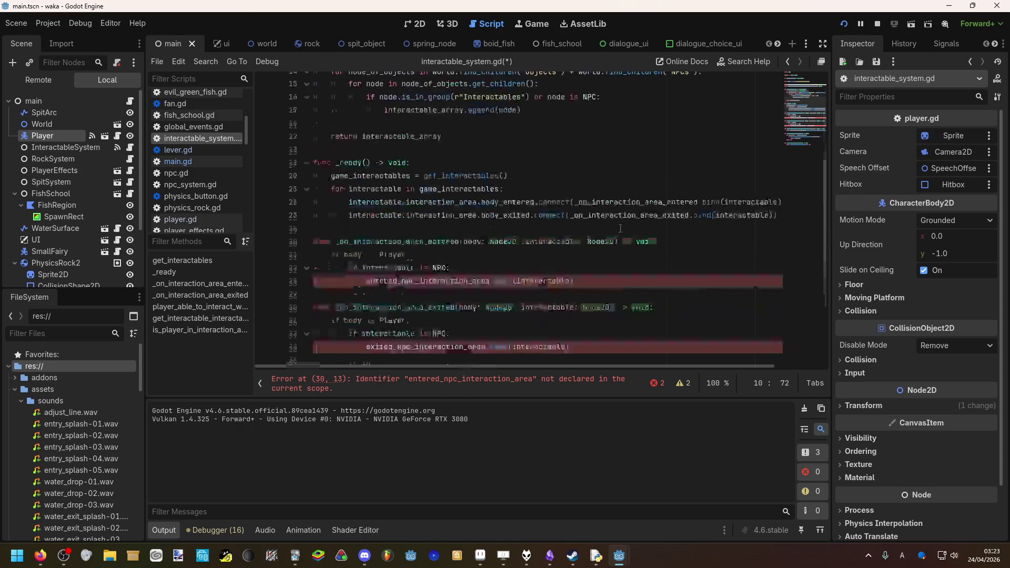
Replace the entered handler's NPC check with player_entered_interactable_interaction_area.emit(interactable).
scroll(543, 201, up, 1)
drag(569, 202, 498, 192)
key(Right)
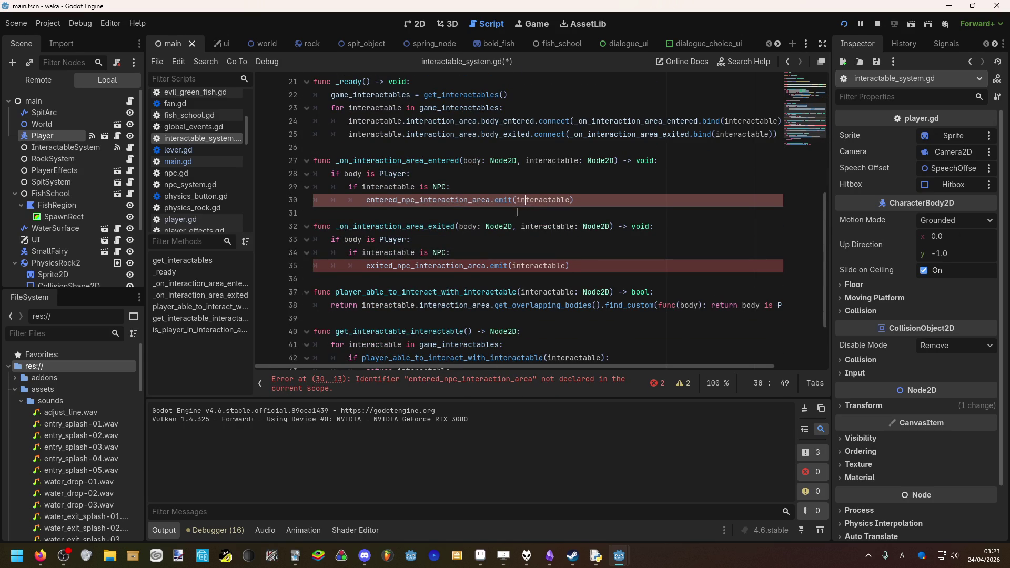
mouse_move(599, 202)
mouse_down()
mouse_move(392, 200)
mouse_move(349, 188)
mouse_up()
text(en)
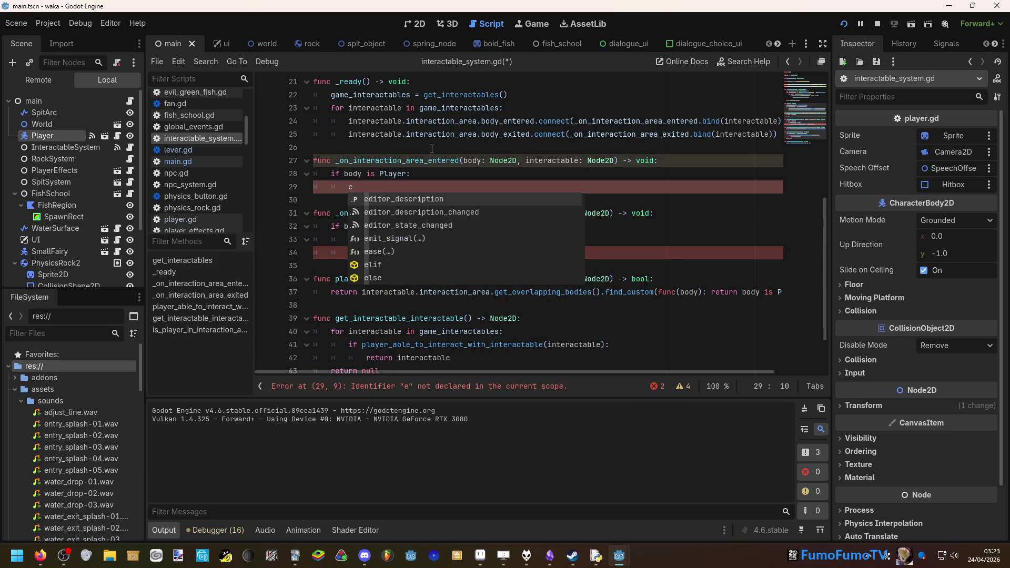
key(BackSpace)
key(BackSpace)
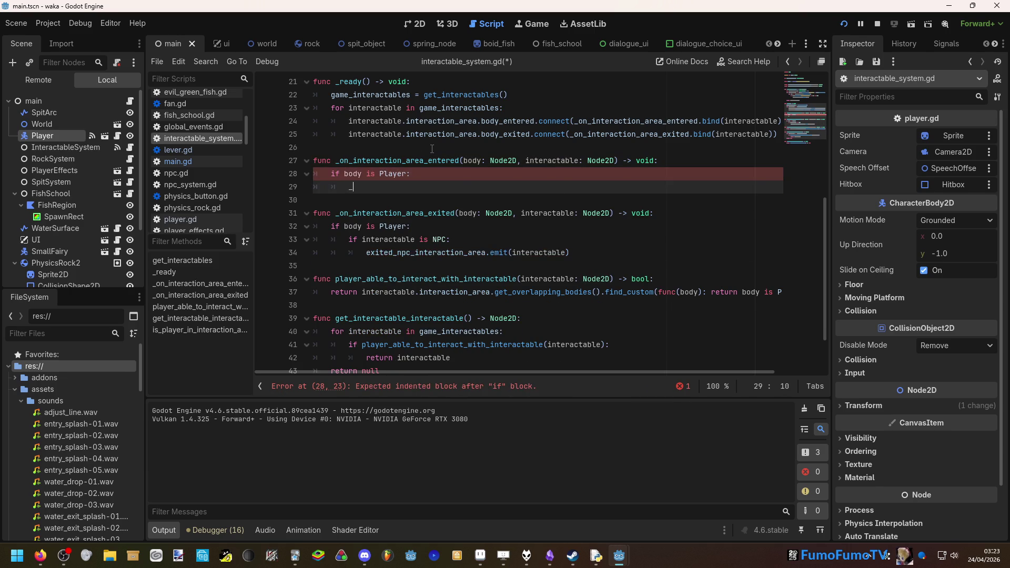
text(_p)
key(BackSpace)
key(BackSpace)
text(pl)
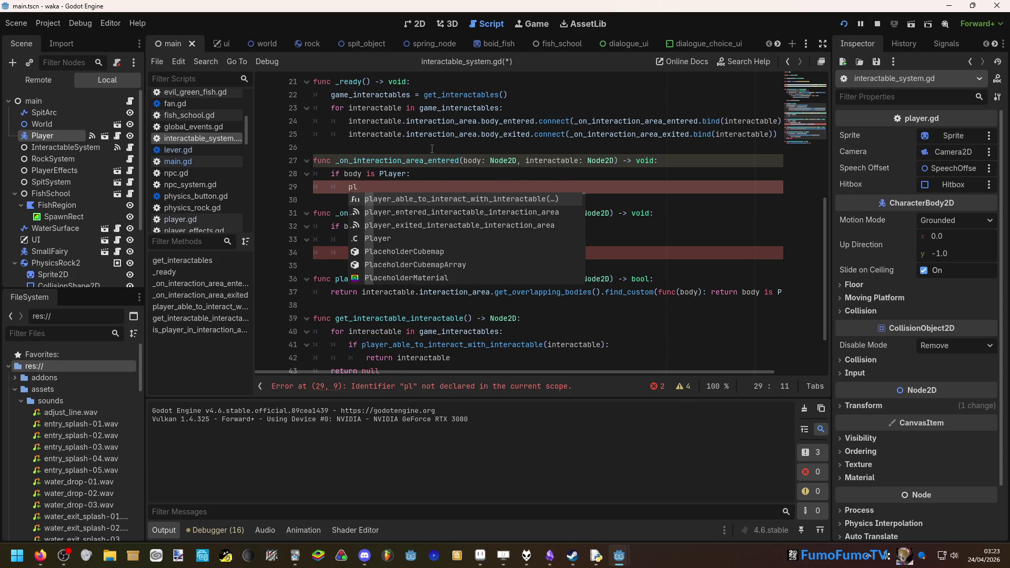
key(Down)
key(Return)
text(.emit)
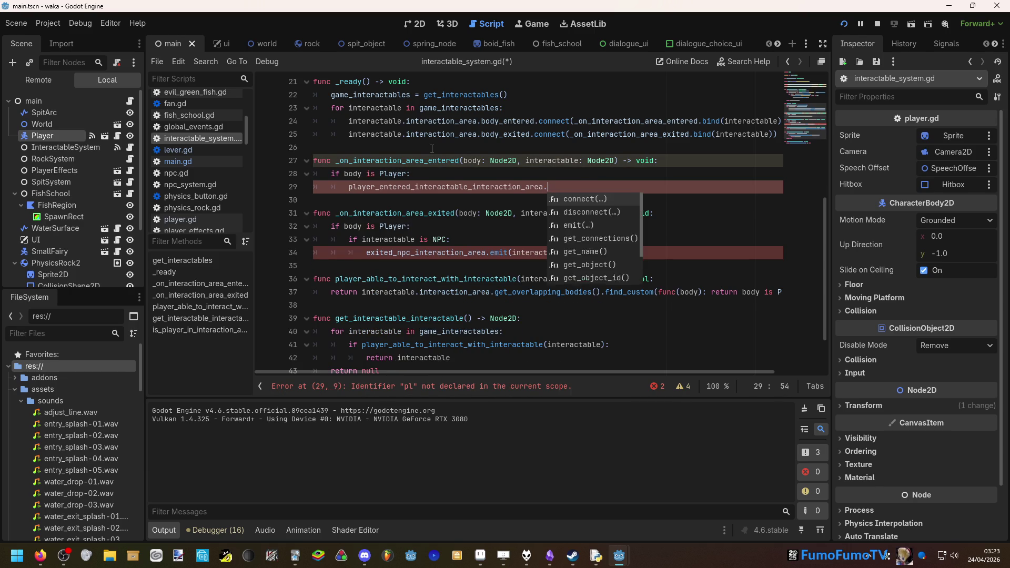
text((in)
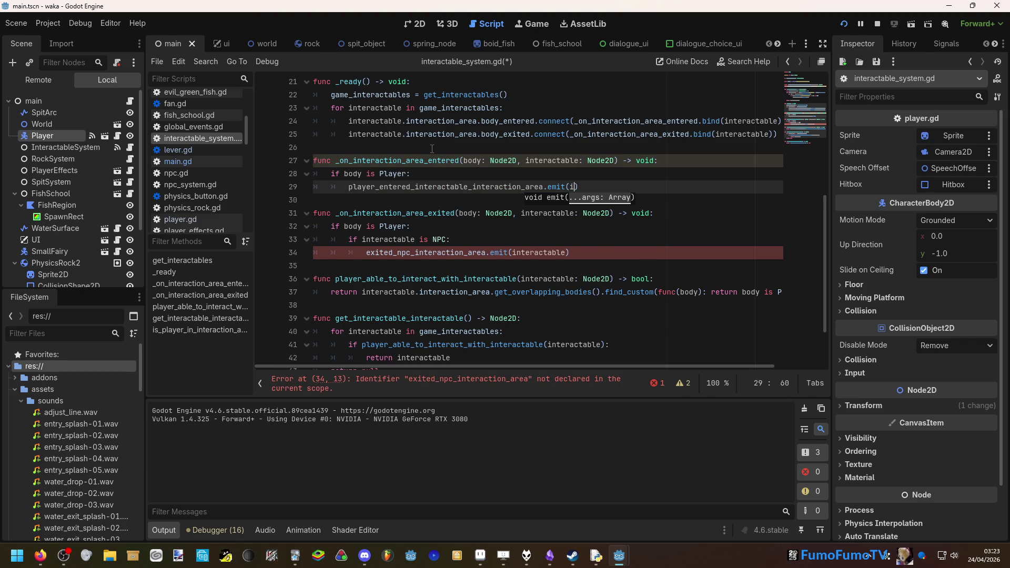
key(Escape)
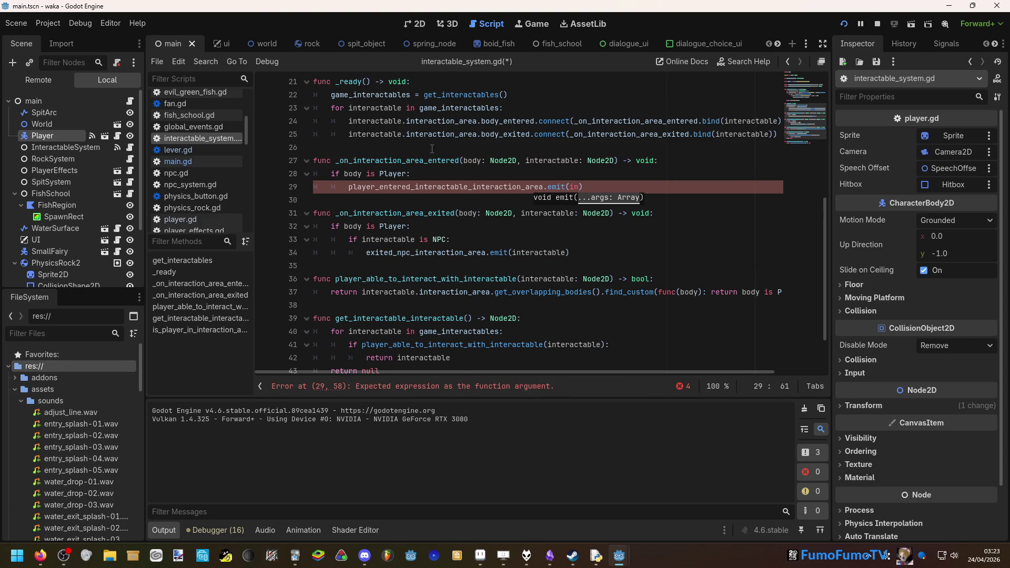
text(t)
key(Return)
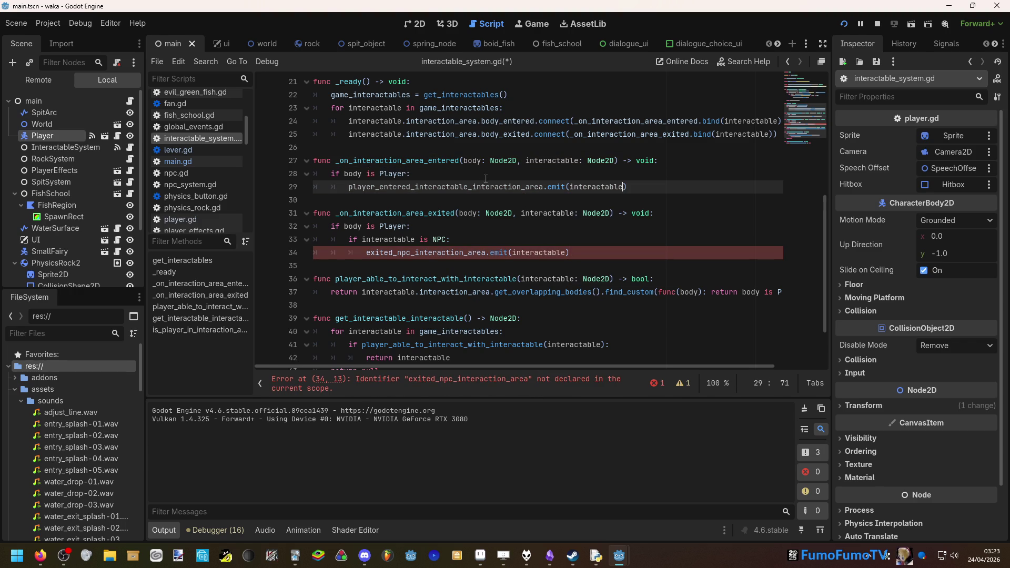
Replace the exited handler's NPC check with player_exited_interactable_interaction_area.emit(interactable), then save.
scroll(531, 195, up, 7)
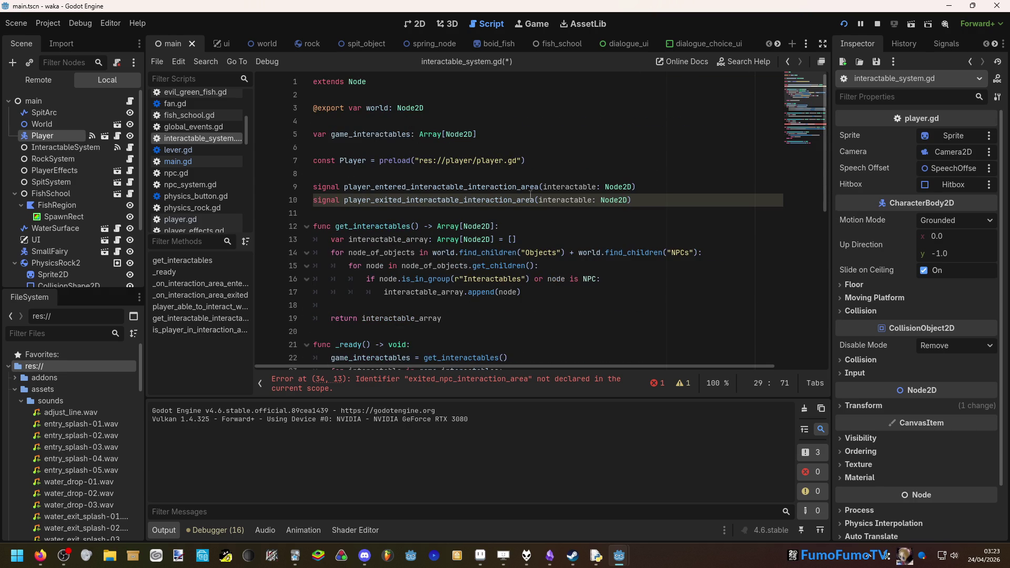
scroll(531, 195, down, 8)
scroll(528, 191, up, 2)
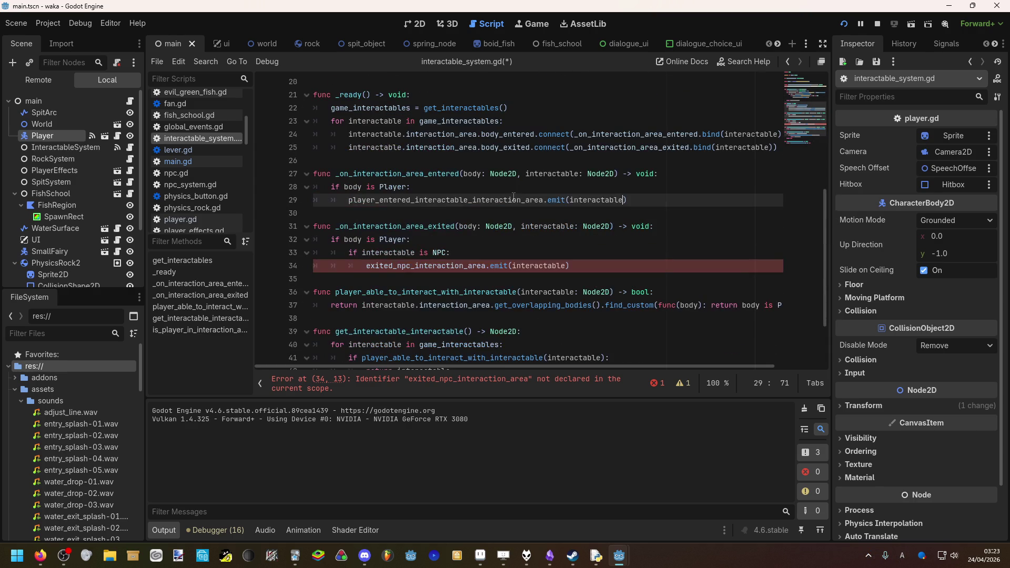
mouse_move(599, 267)
mouse_down()
mouse_move(435, 266)
mouse_move(349, 253)
mouse_up()
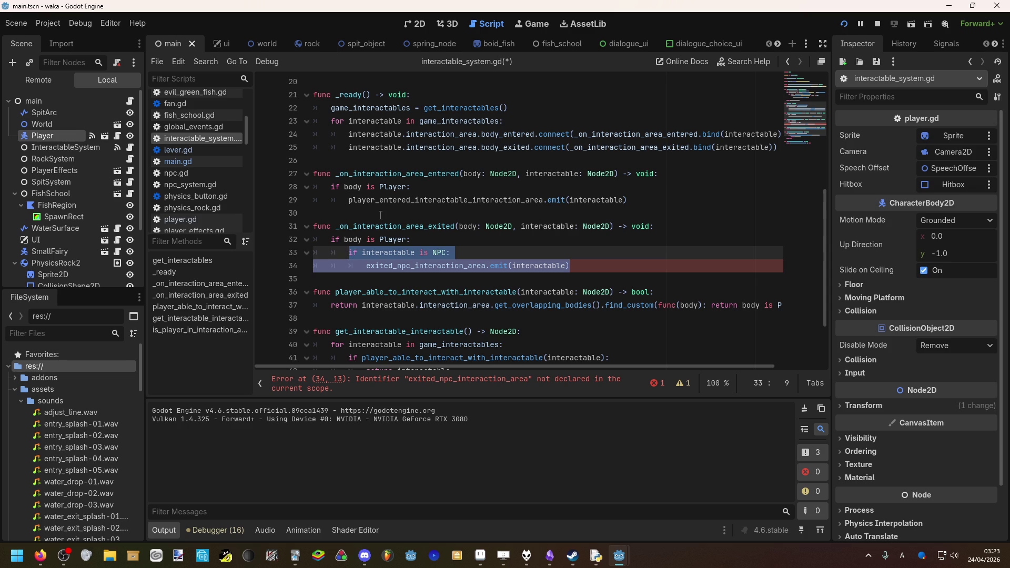
key(BackSpace)
text(pla)
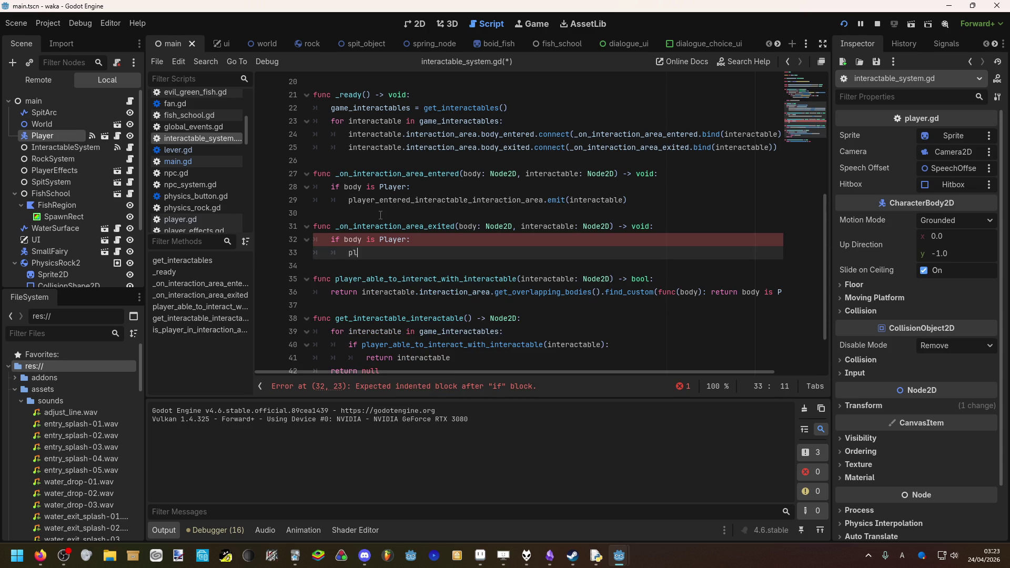
key(Down)
key(Down)
key(Return)
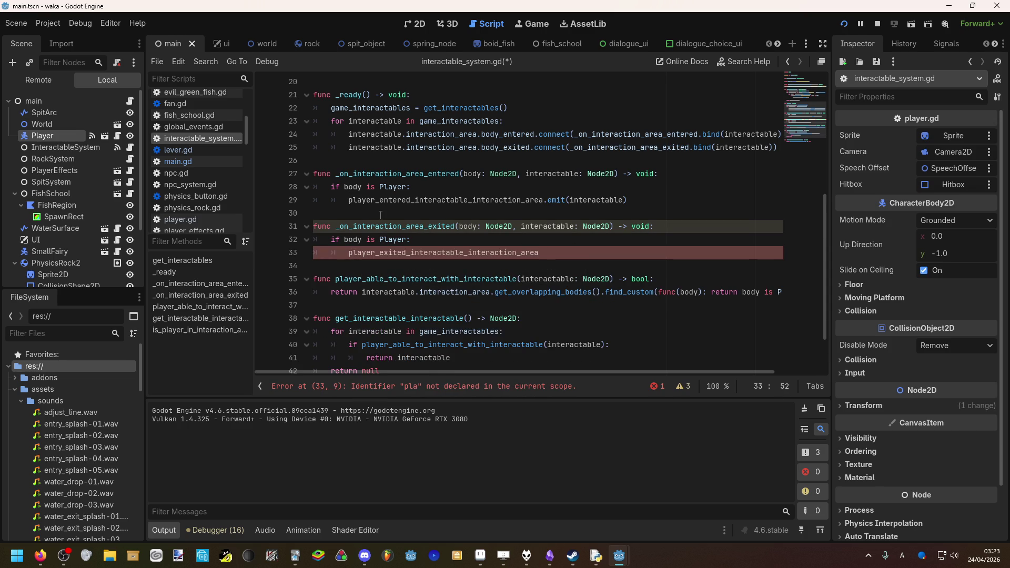
text(emit)
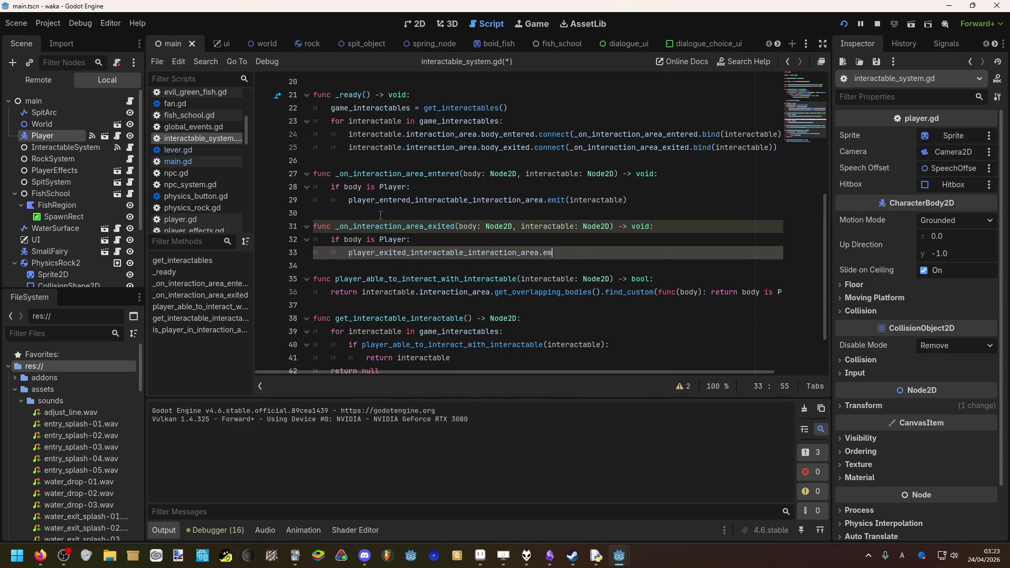
text(())
text(interactable)
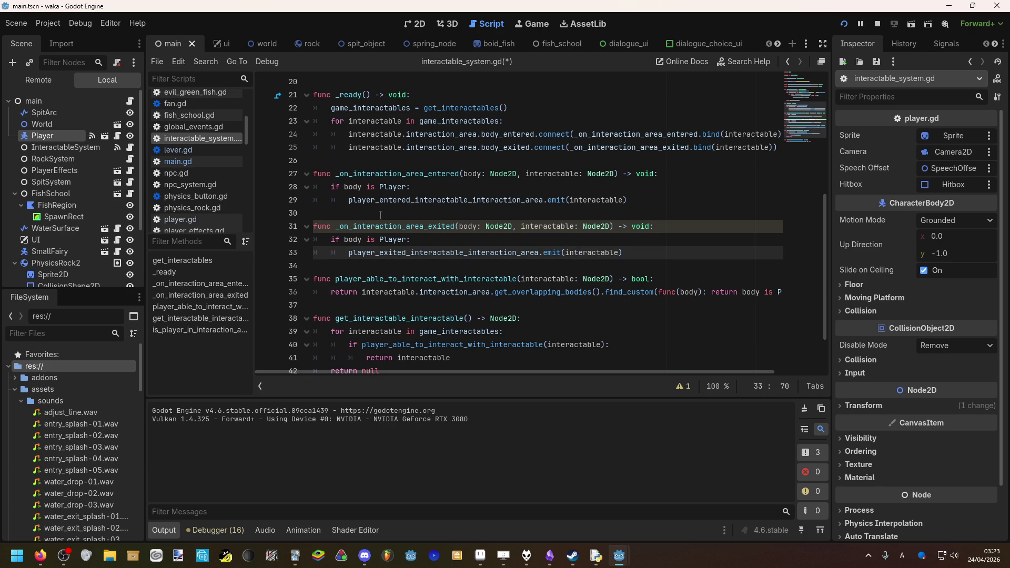
key(ctrl+s)
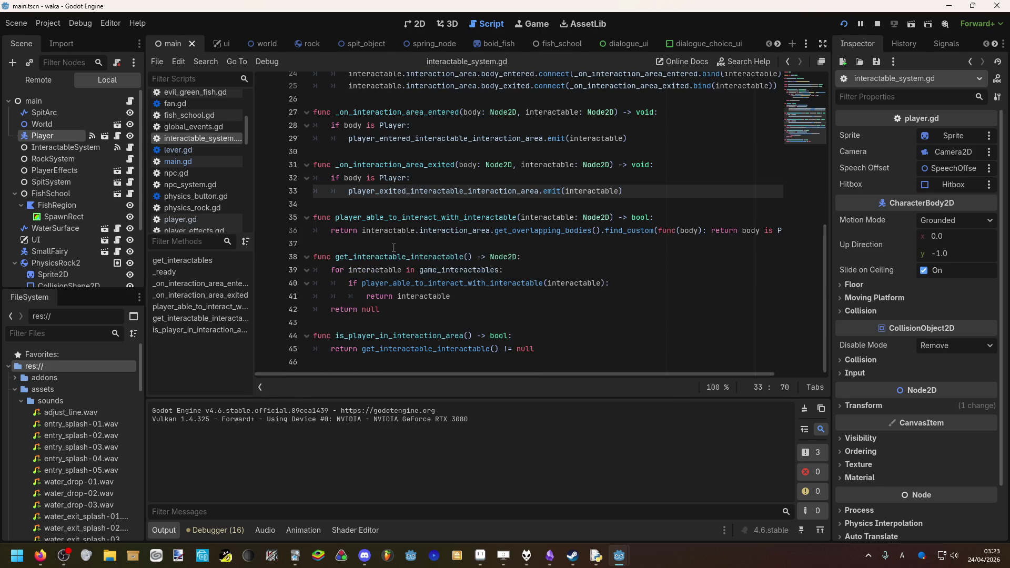
In main.gd, show the Signals dock and list connections for _on_player_entered_npc_interaction_area.
scroll(395, 243, up, 4)
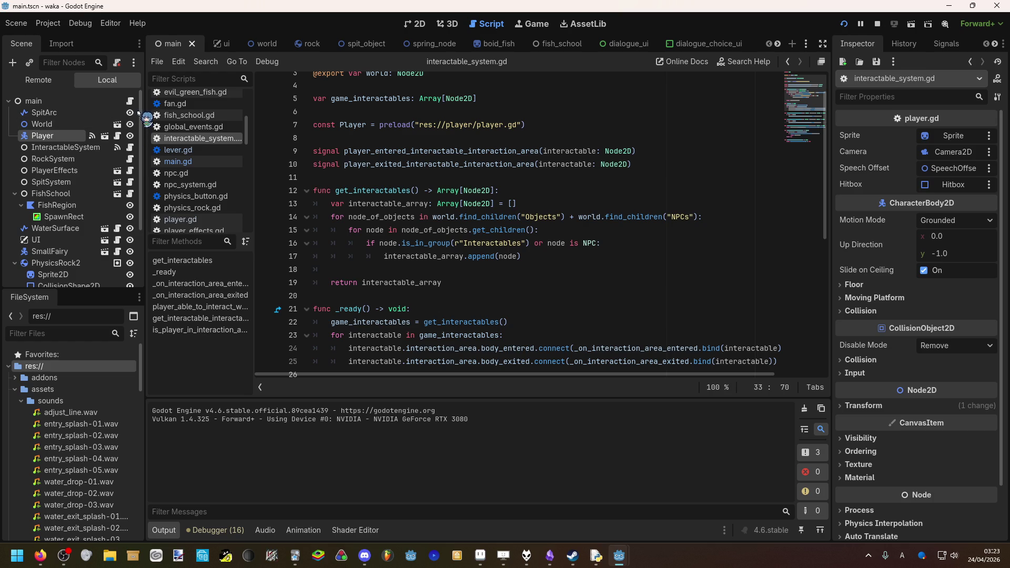
key(Up)
key(Up)
key(Up)
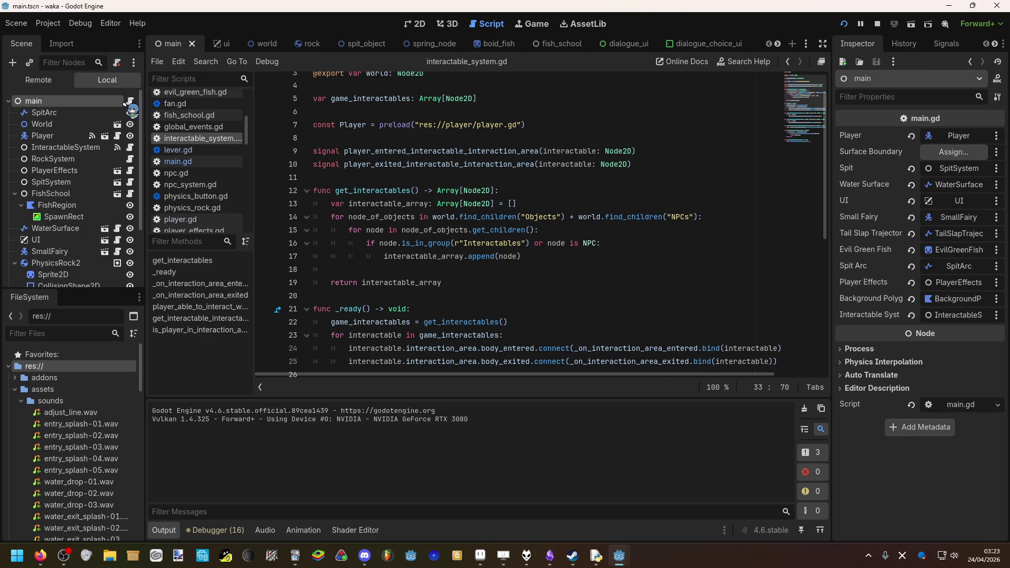
scroll(441, 221, down, 1)
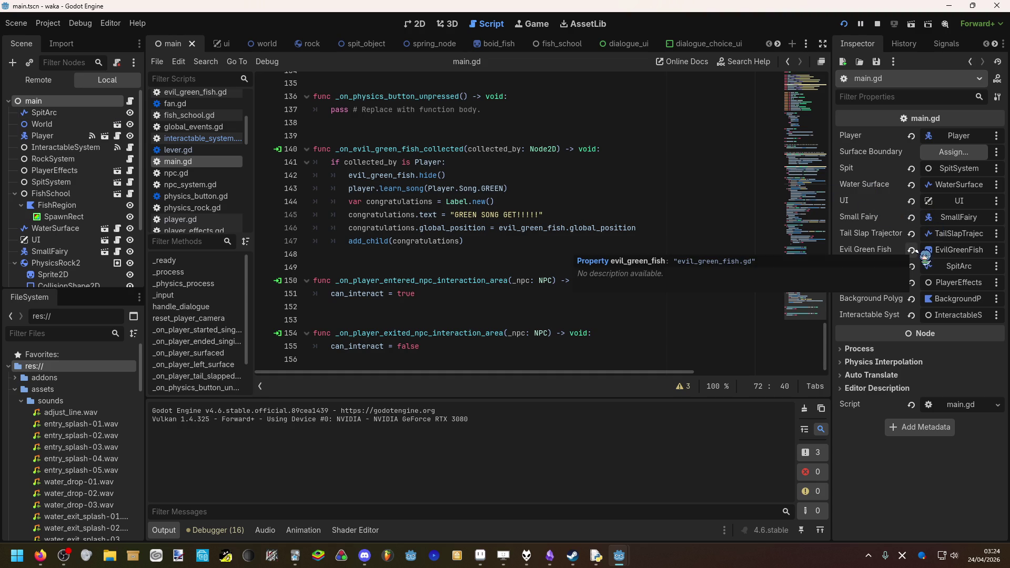
drag(500, 286, 433, 283)
click(466, 293)
click(946, 44)
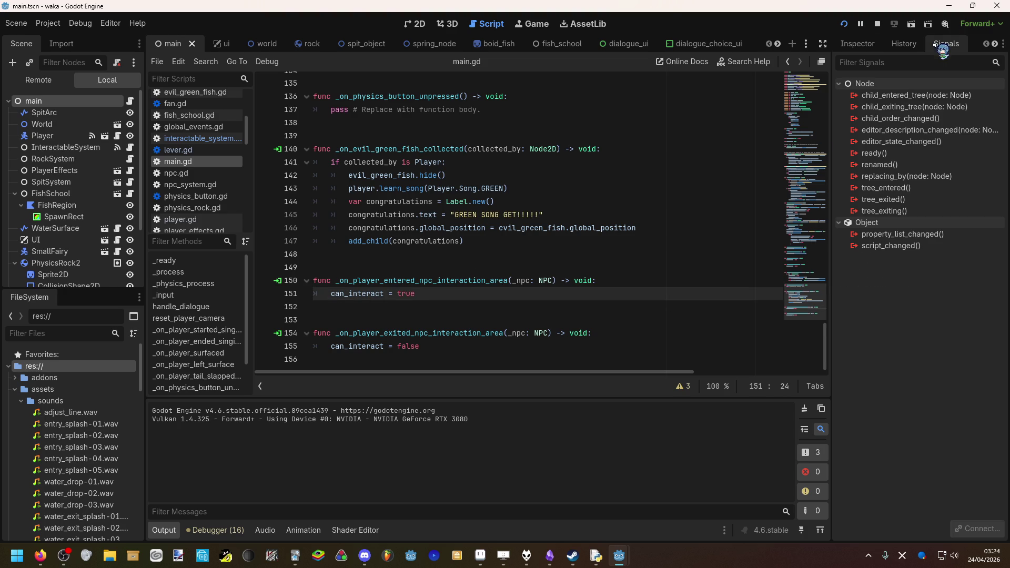
click(95, 110)
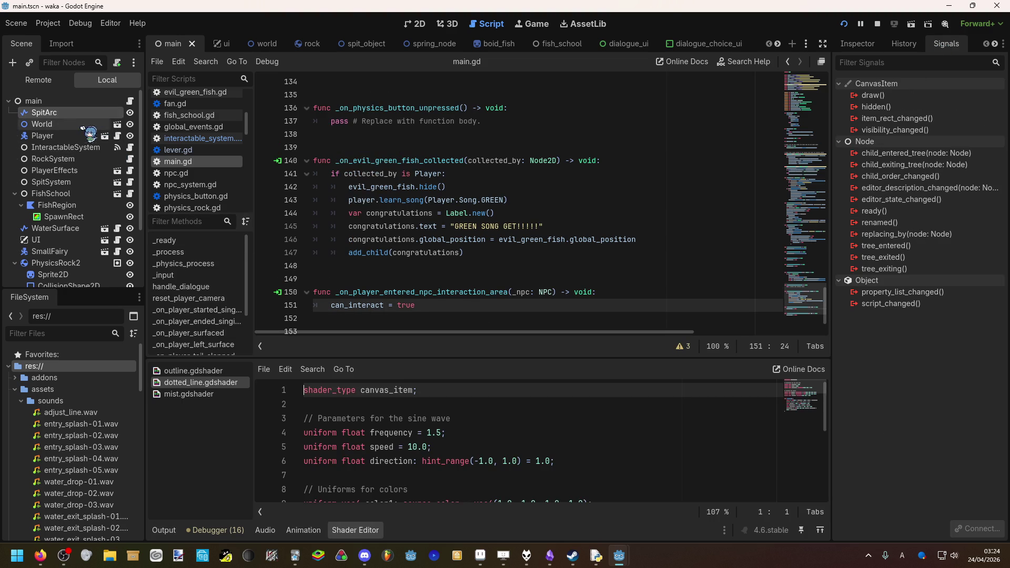
click(75, 149)
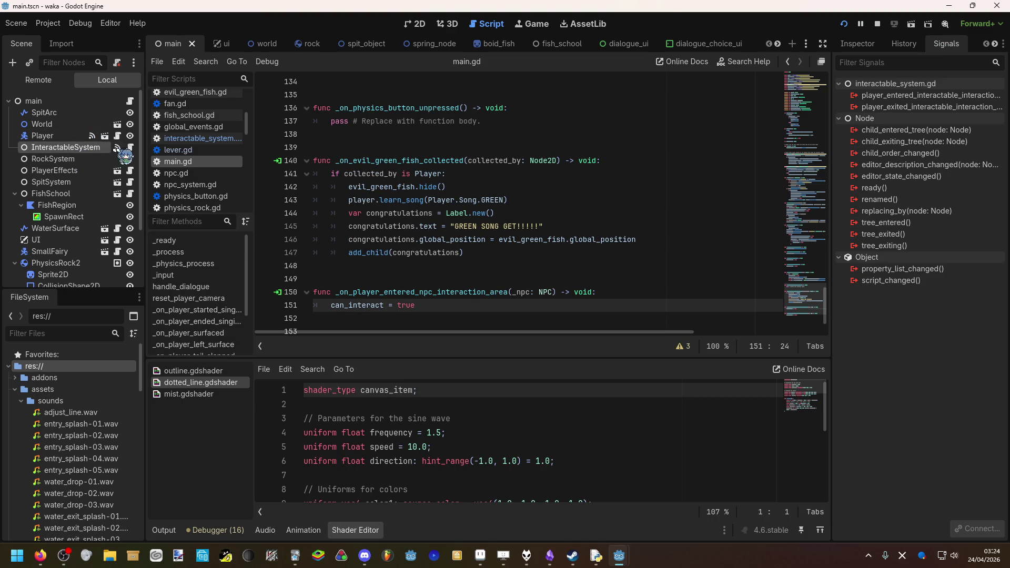
click(79, 101)
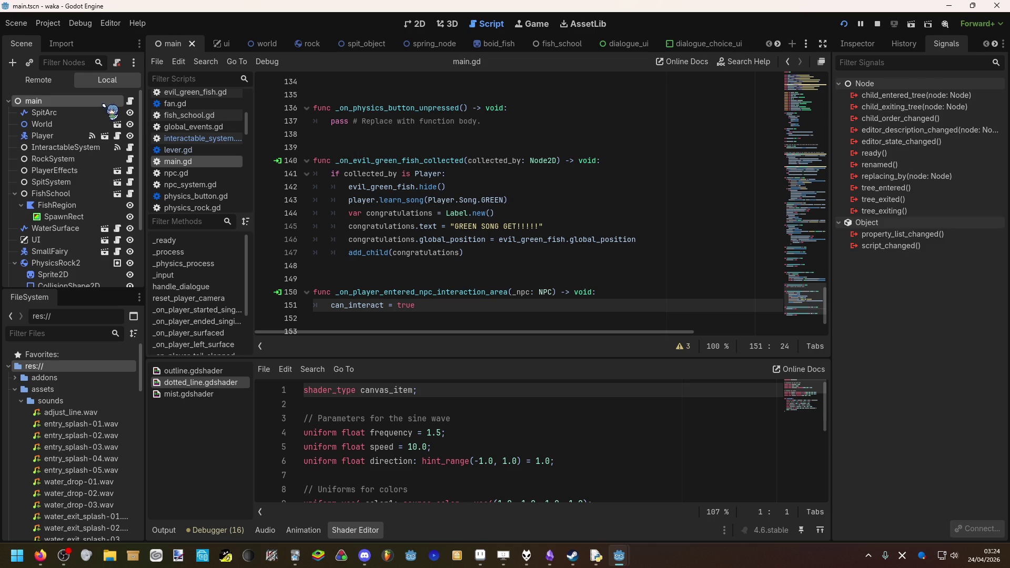
click(279, 293)
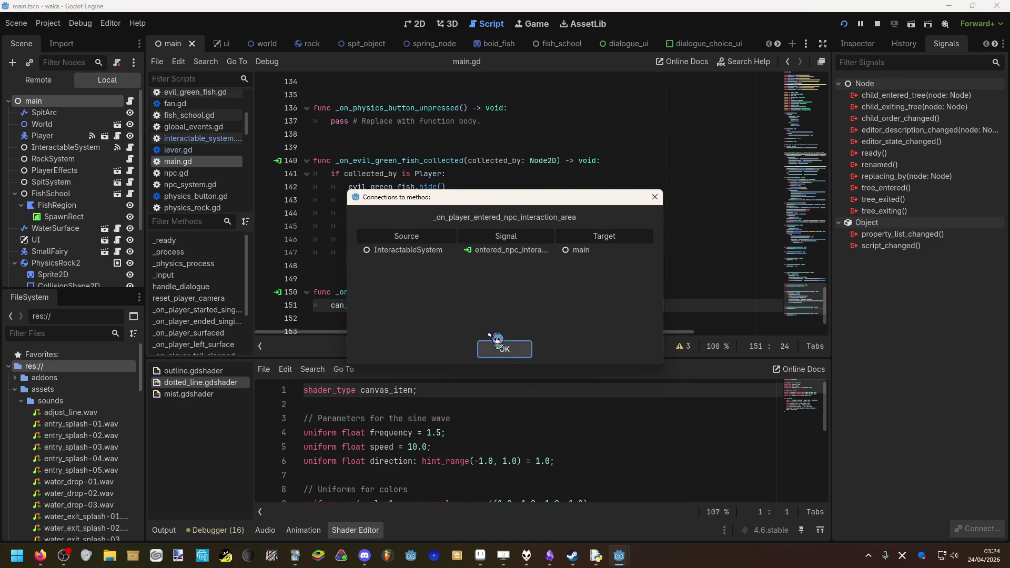
Delete main.gd's two npc interaction handler functions and their leftover blank lines.
click(505, 350)
drag(468, 304, 316, 161)
click(377, 210)
scroll(377, 210, down, 2)
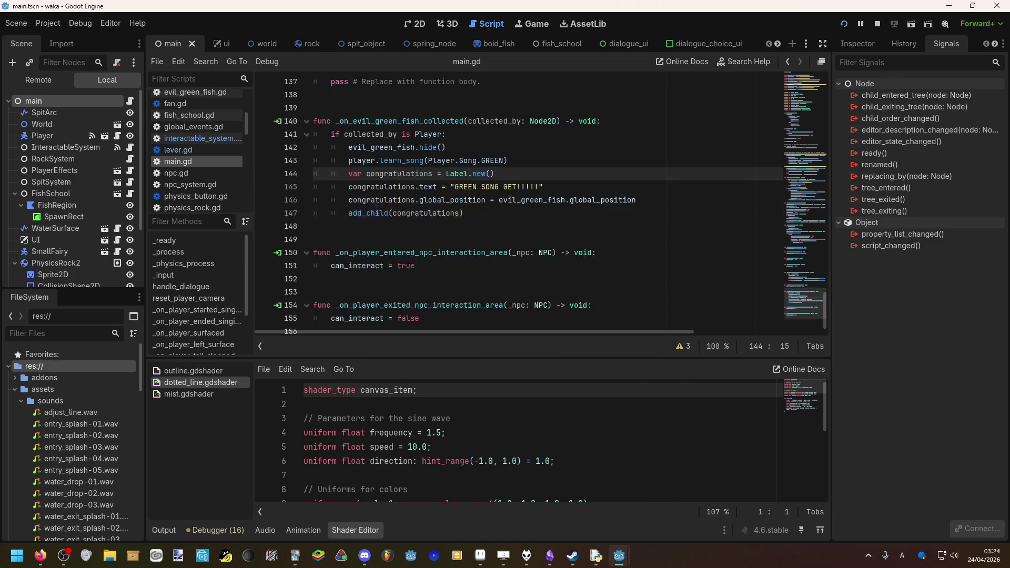
mouse_move(420, 307)
mouse_down()
mouse_move(303, 260)
mouse_move(304, 244)
mouse_up()
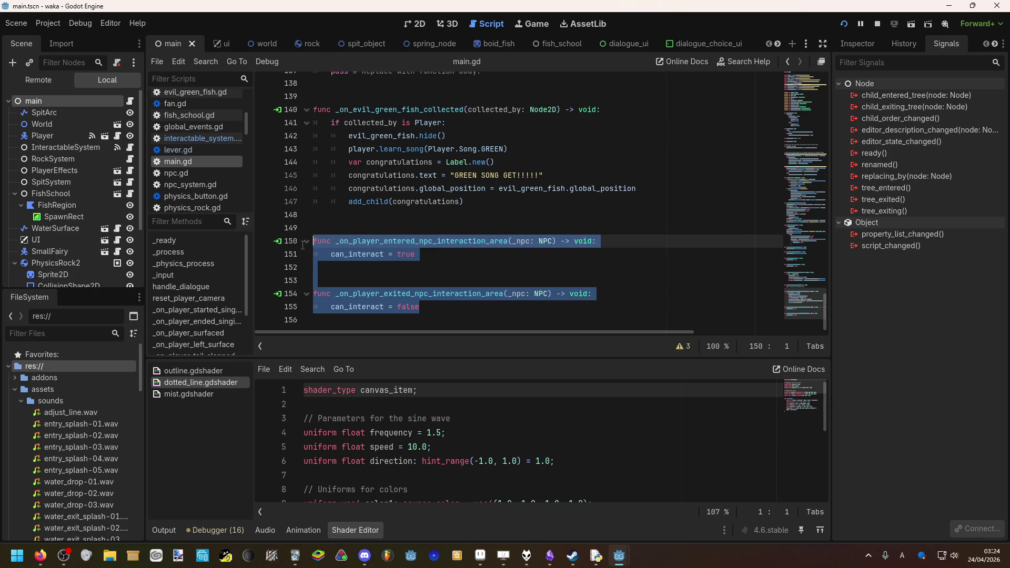
click(76, 147)
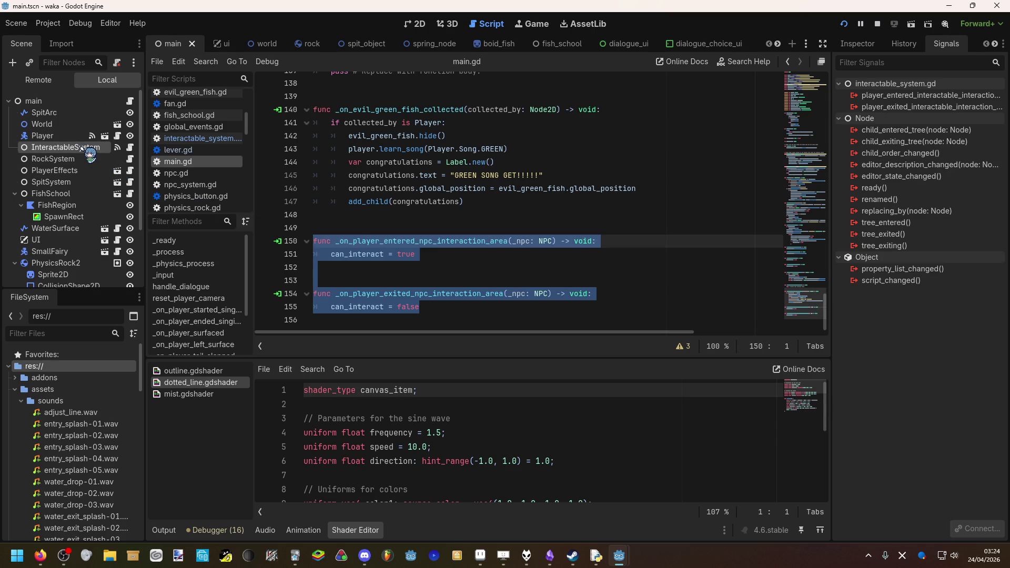
mouse_move(420, 307)
mouse_down()
mouse_move(429, 294)
mouse_move(313, 241)
mouse_up()
key(BackSpace)
key(BackSpace)
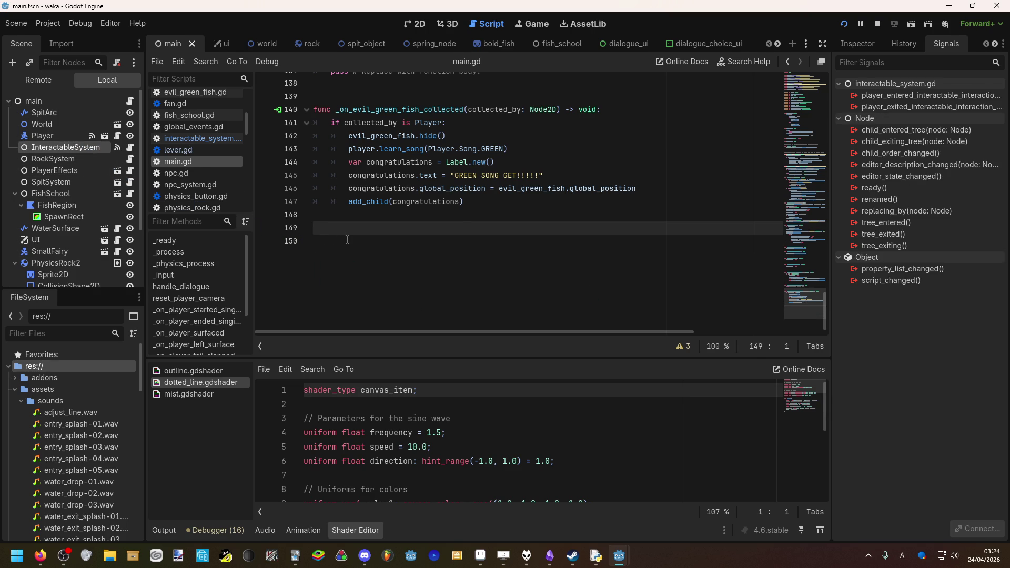
key(BackSpace)
key(Delete)
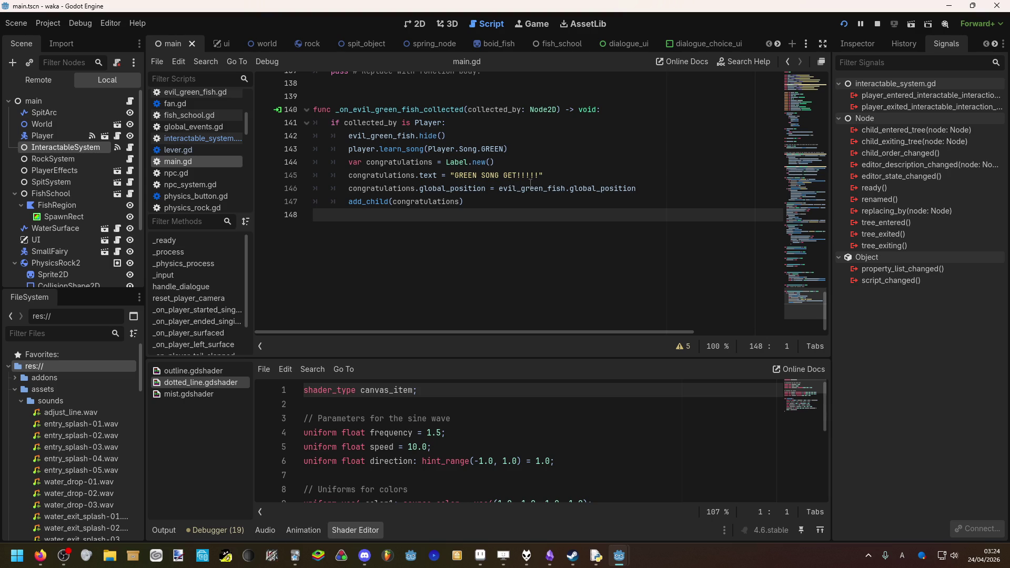
Connect player_entered_interactable_interaction_area to a new _on_player_entered_interactable_interaction_area handler.
double_click(926, 95)
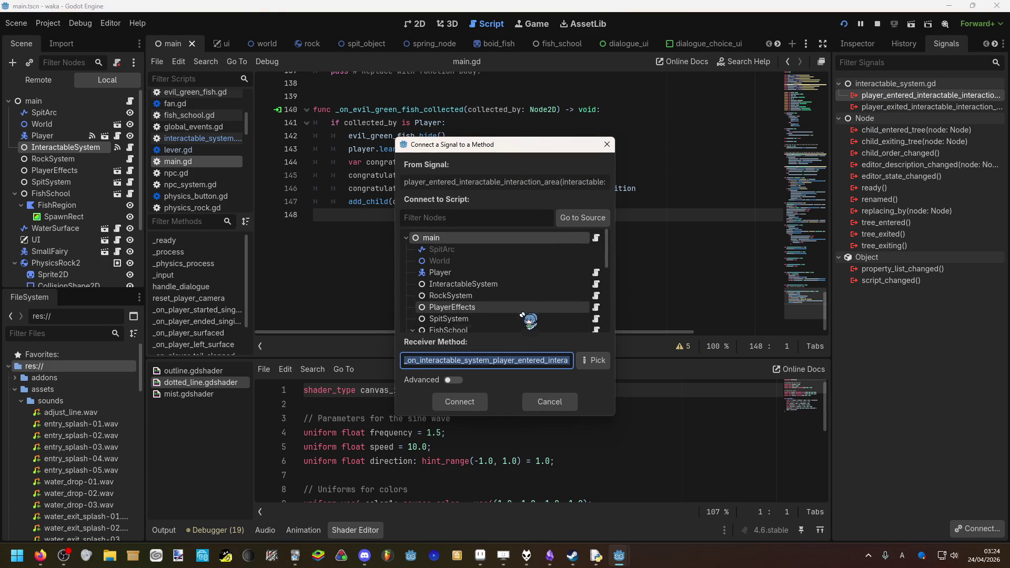
click(489, 359)
drag(491, 360, 413, 362)
key(BackSpace)
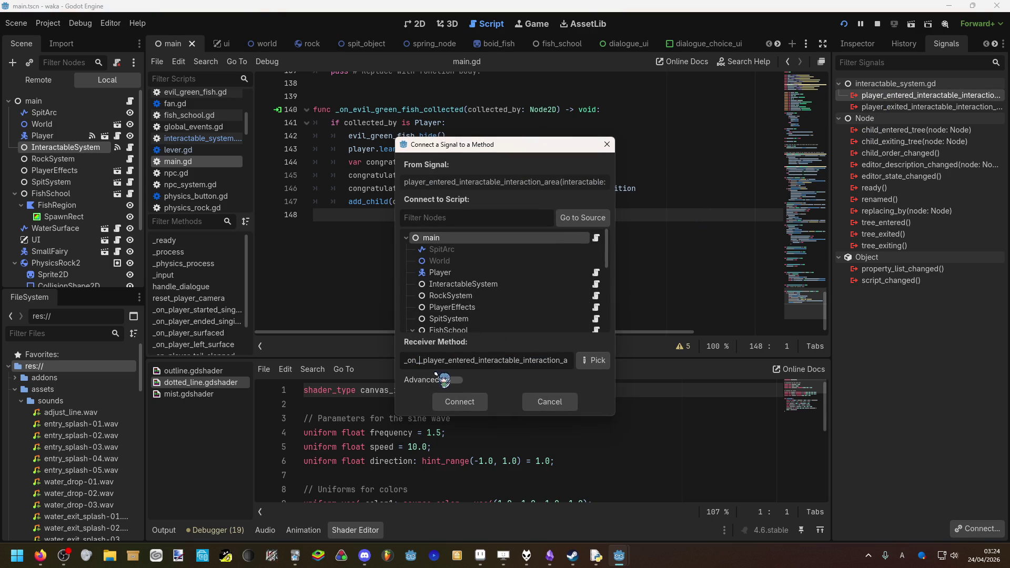
key(BackSpace)
click(472, 402)
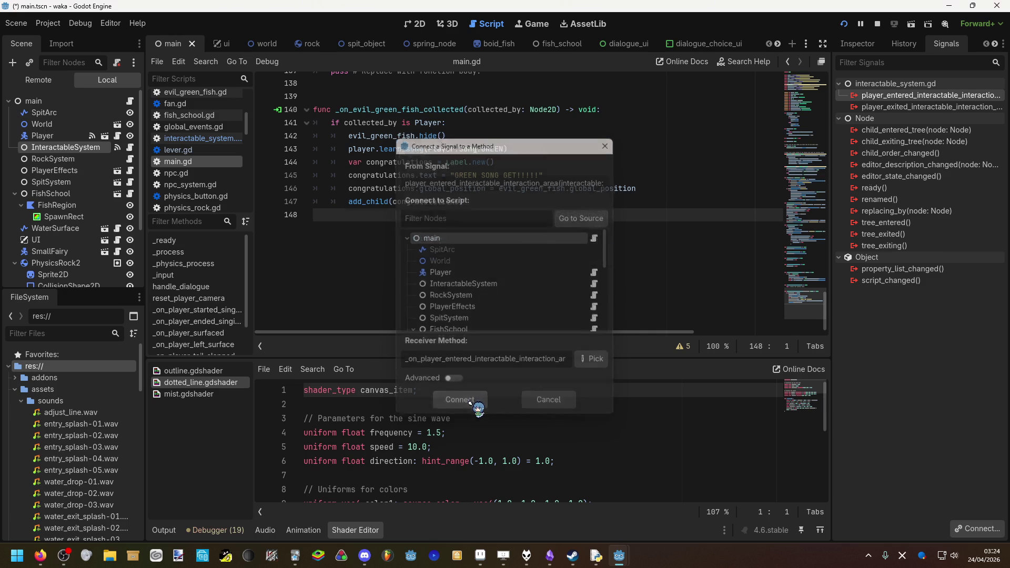
Connect player_exited_interactable_interaction_area to a new _on_player_exited_interactable_interaction_area handler.
double_click(920, 119)
click(498, 361)
drag(491, 361, 419, 361)
key(BackSpace)
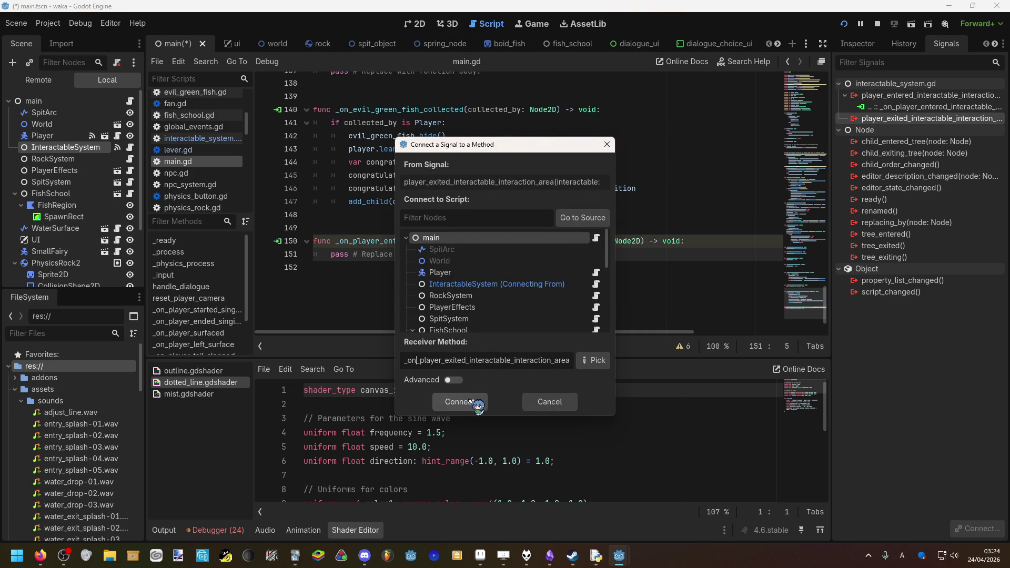
click(480, 401)
click(511, 306)
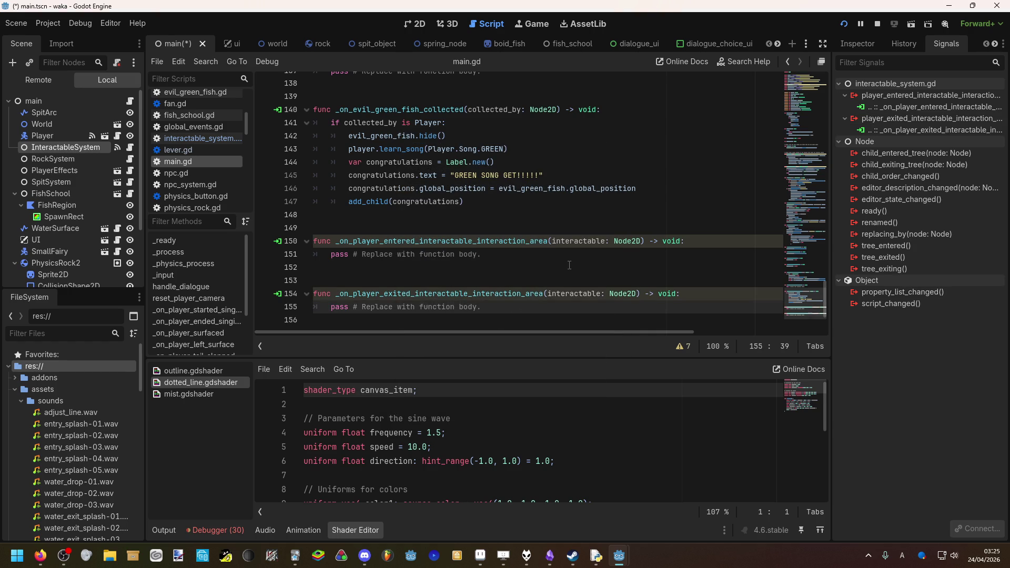
Make the entered handler set can_interact = true, replacing its pass line.
scroll(548, 236, up, 1)
scroll(538, 233, down, 1)
click(618, 258)
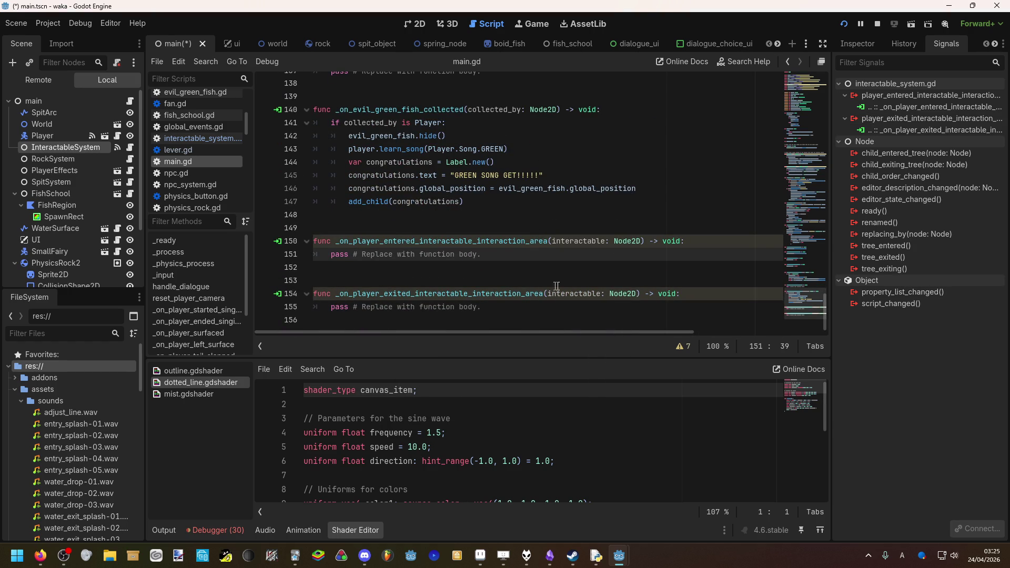
click(692, 242)
key(Return)
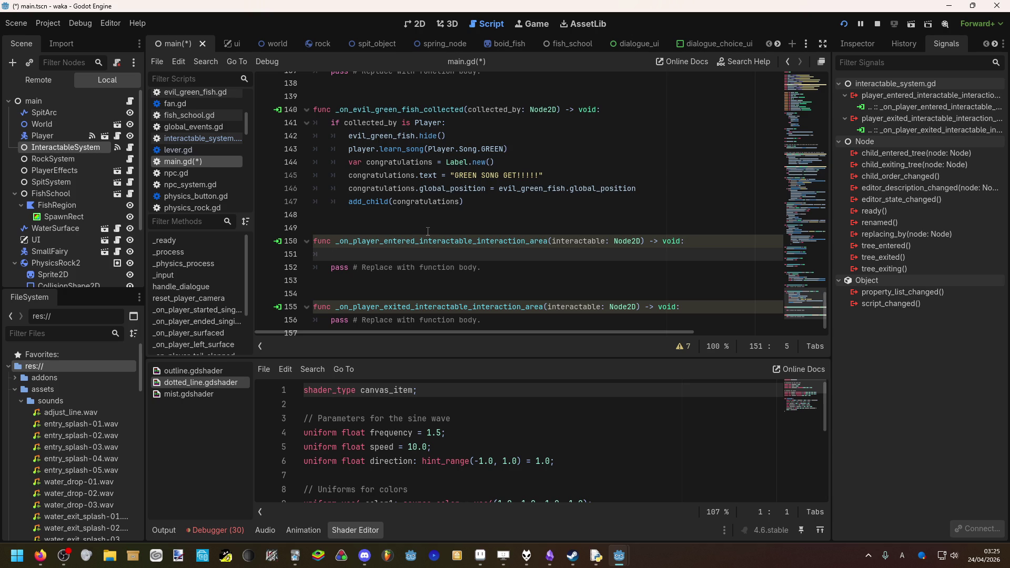
scroll(413, 233, down, 1)
scroll(413, 233, up, 3)
scroll(417, 229, down, 3)
scroll(416, 229, up, 3)
scroll(410, 236, down, 3)
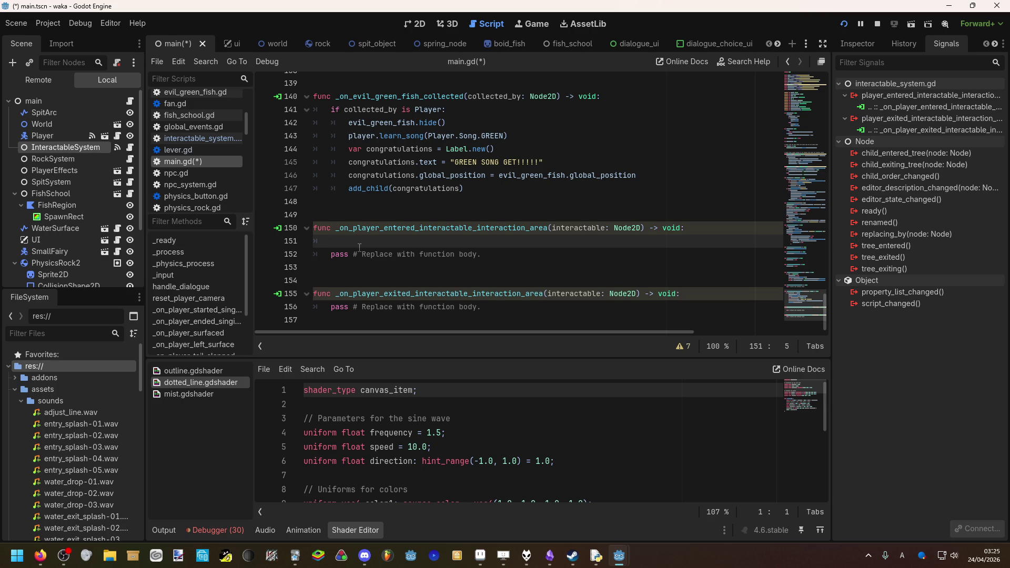
text(n)
key(Return)
text(= true)
mouse_move(482, 254)
mouse_down()
mouse_move(418, 255)
mouse_move(421, 241)
mouse_up()
key(BackSpace)
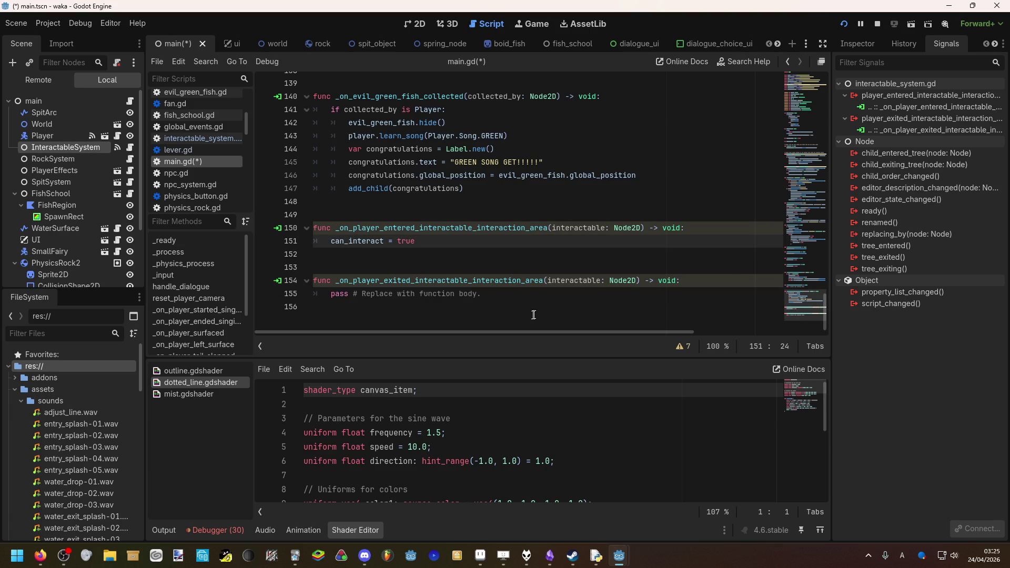
Make the exited handler set can_interact = false instead of pass, save, and run the game.
click(721, 282)
key(Return)
text(can)
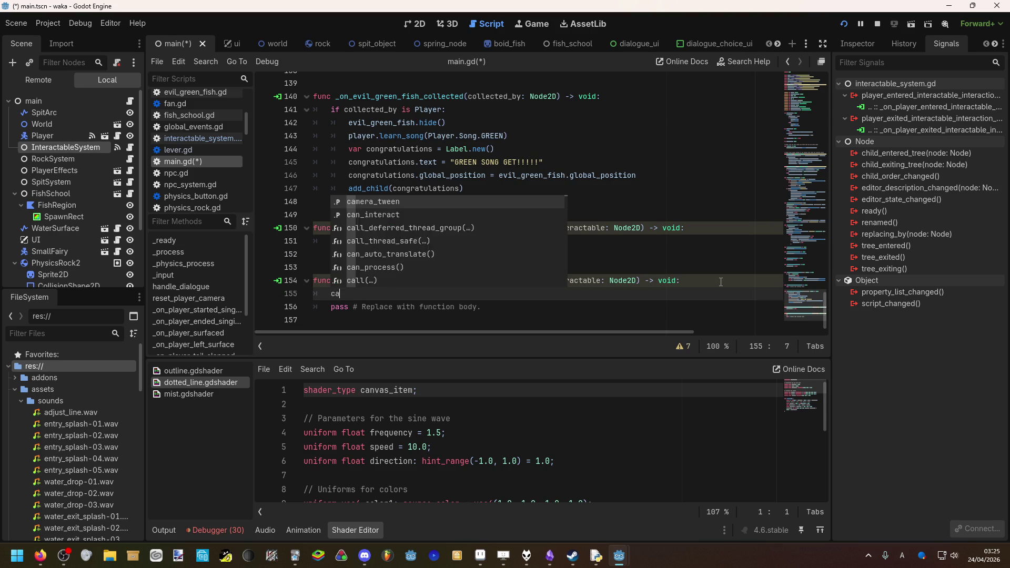
key(Return)
text(false)
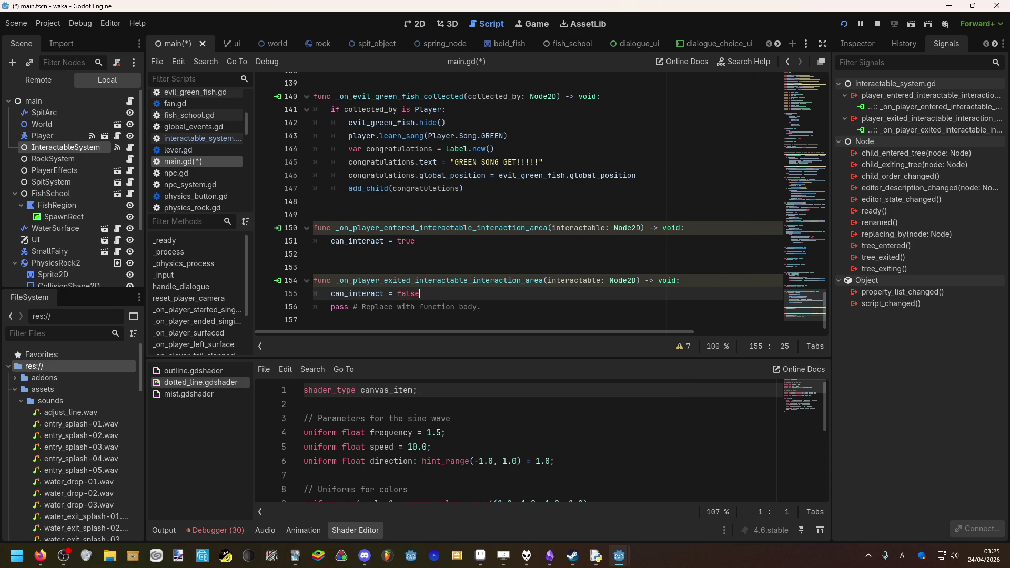
key(Down)
key(shift+Home)
key(BackSpace)
key(BackSpace)
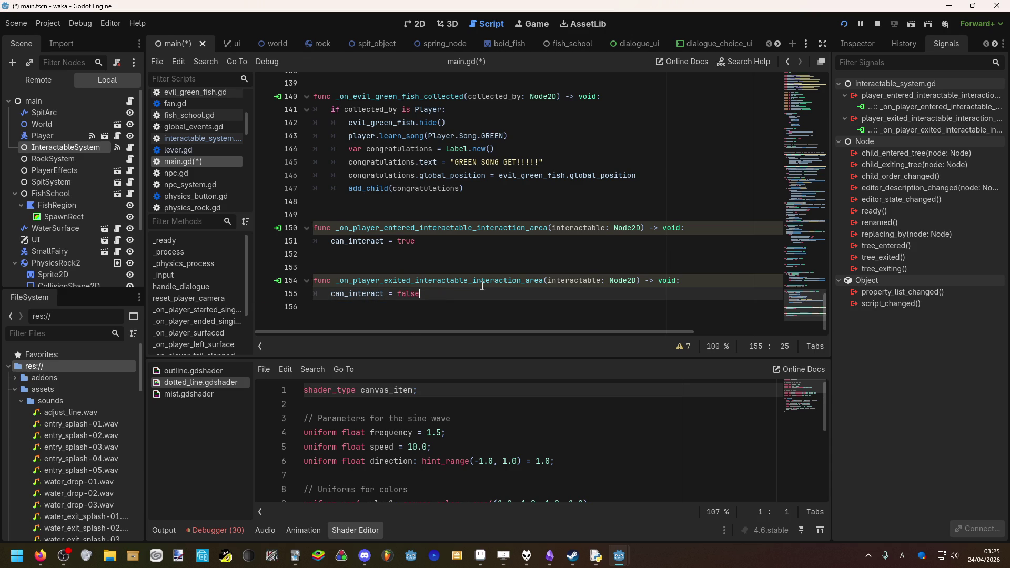
key(ctrl+s)
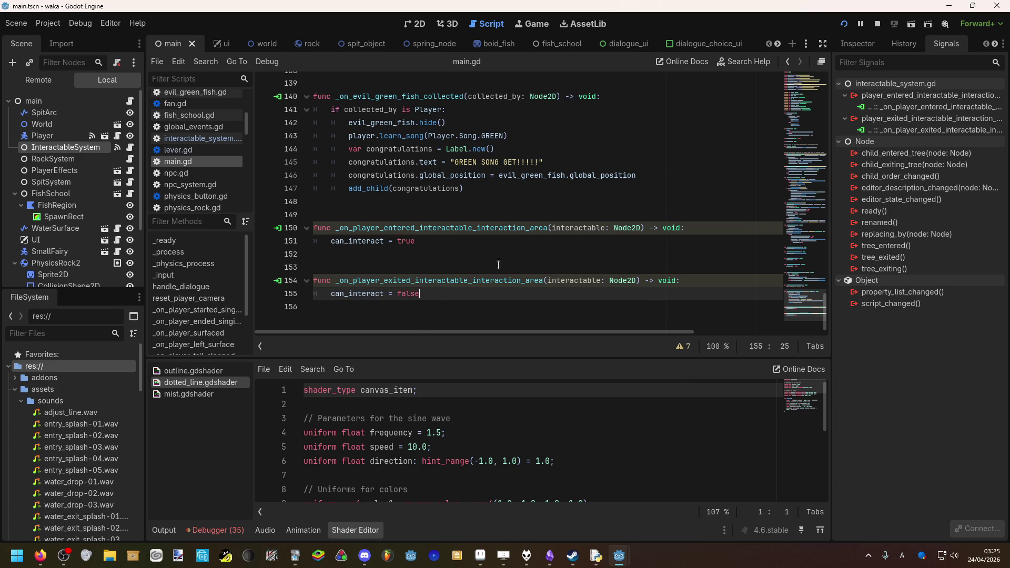
click(847, 25)
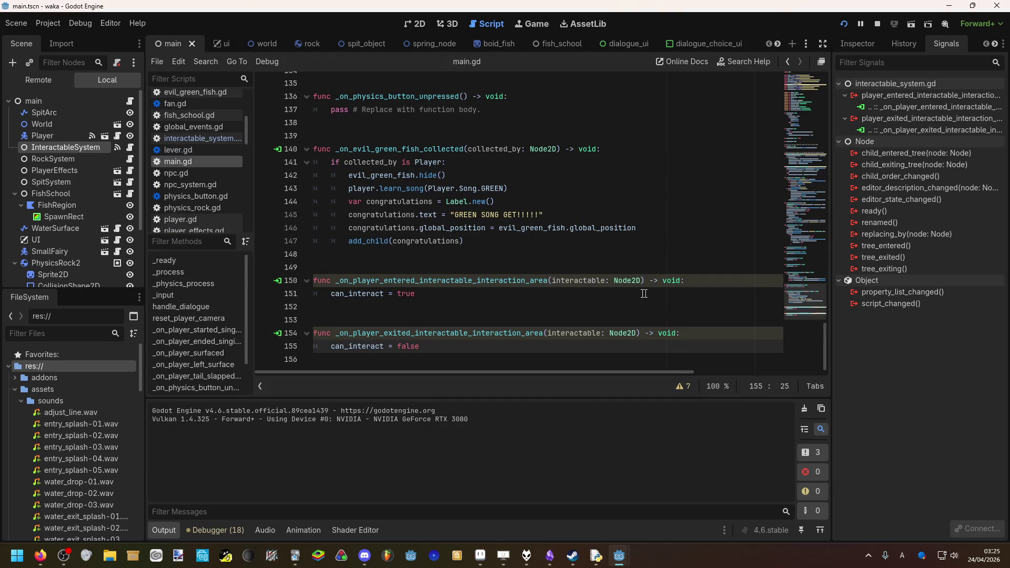
Prefix both handlers' interactable parameters with an underscore, save, and return to the running game.
click(562, 280)
text(_)
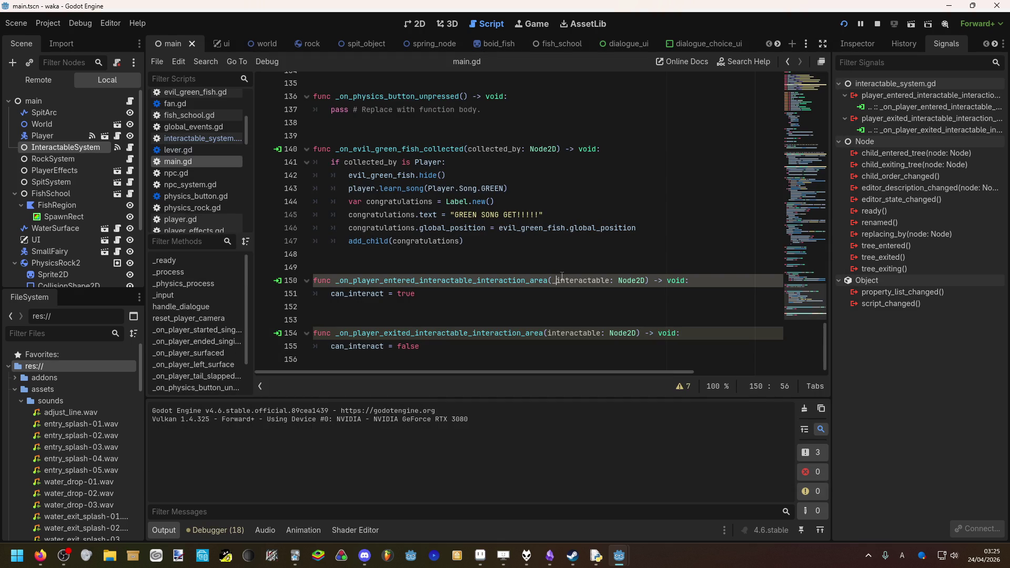
click(548, 334)
text(_)
key(ctrl+s)
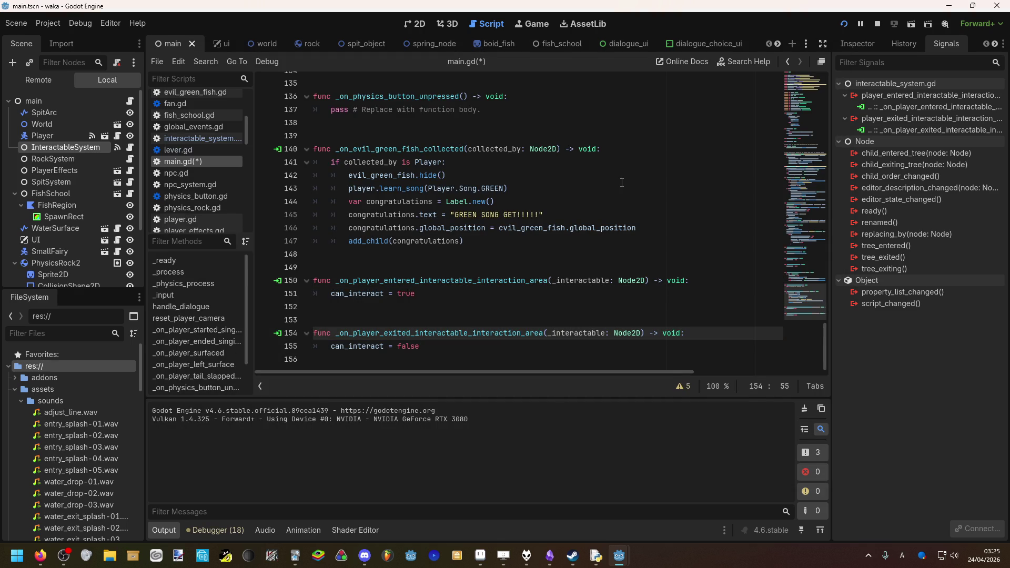
mouse_move(620, 555)
click(677, 508)
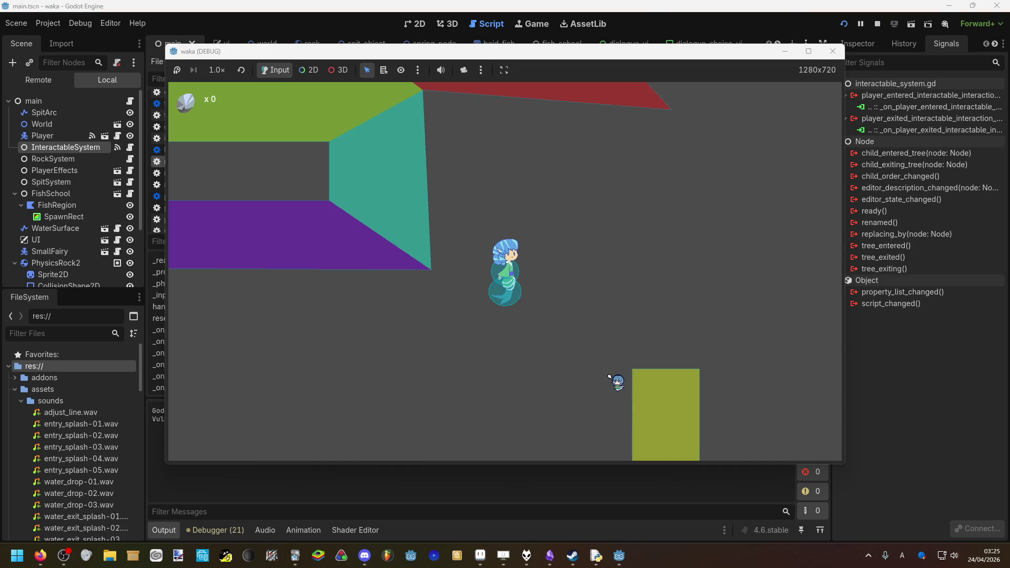
Swim the fish around the level with the arrow keys and up beside the tall wall.
key(Right)
key(Left)
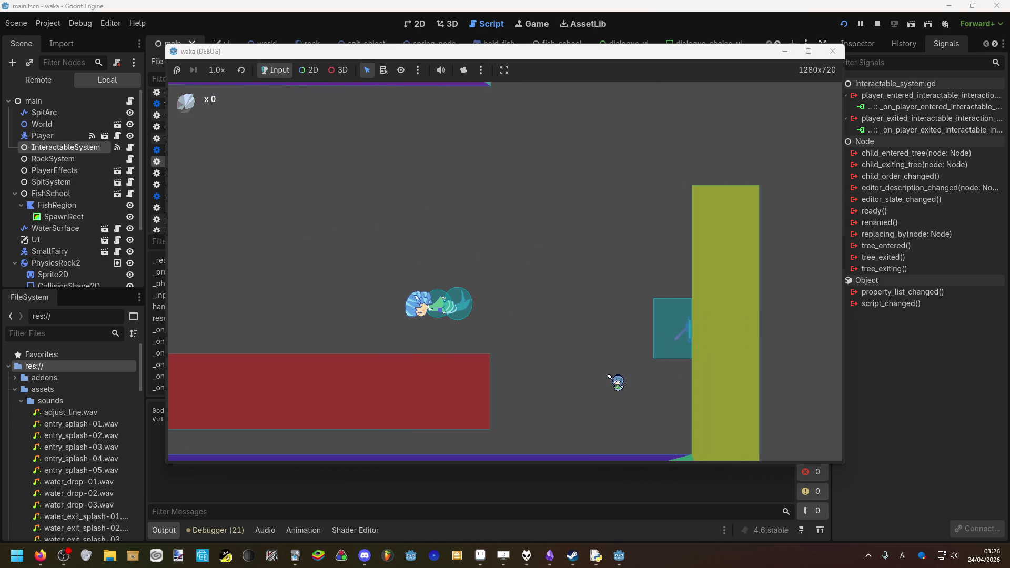
key(Up)
key(Right)
key(Down)
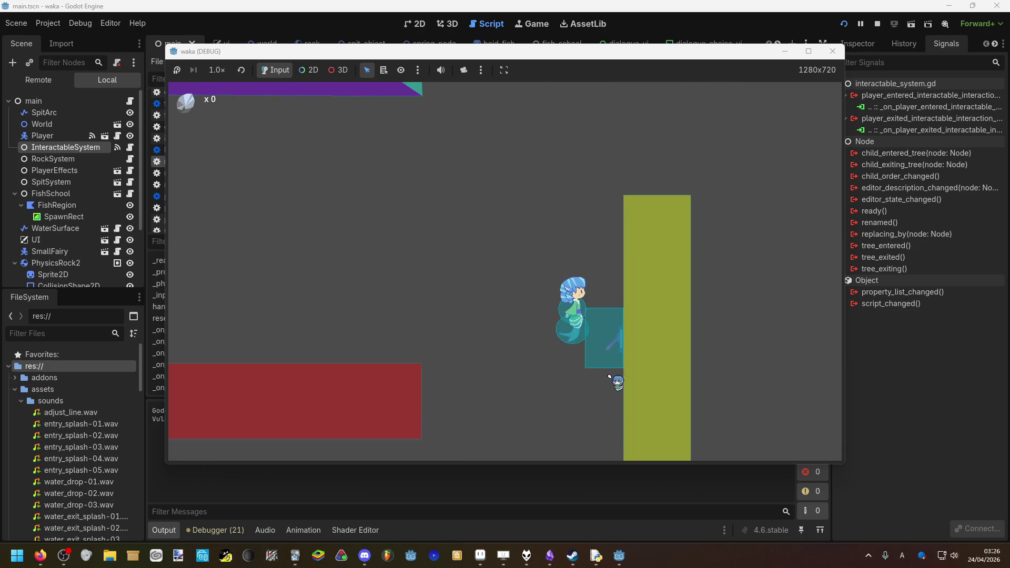
key(Left)
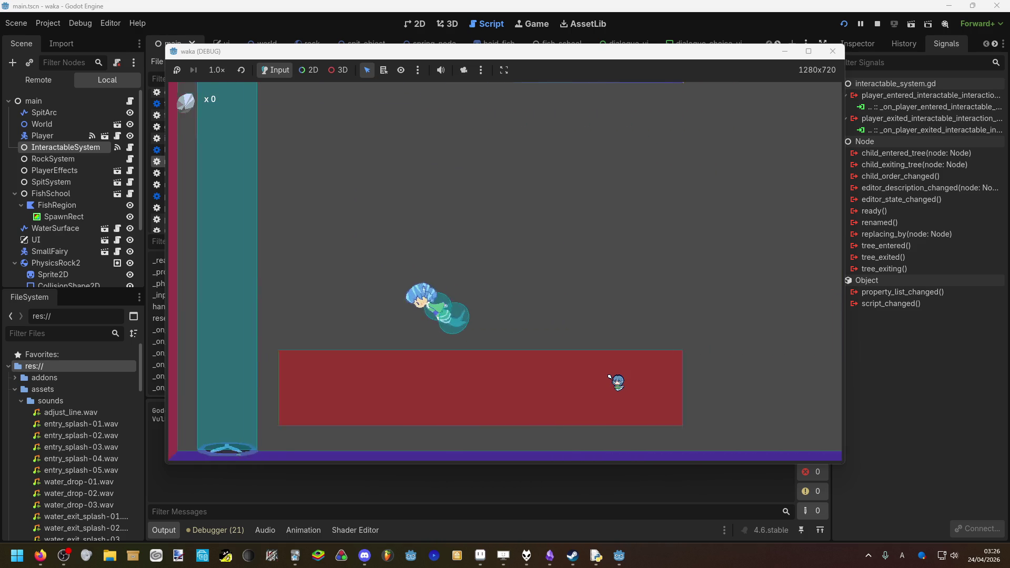
key(Right)
key(Left)
key(Up)
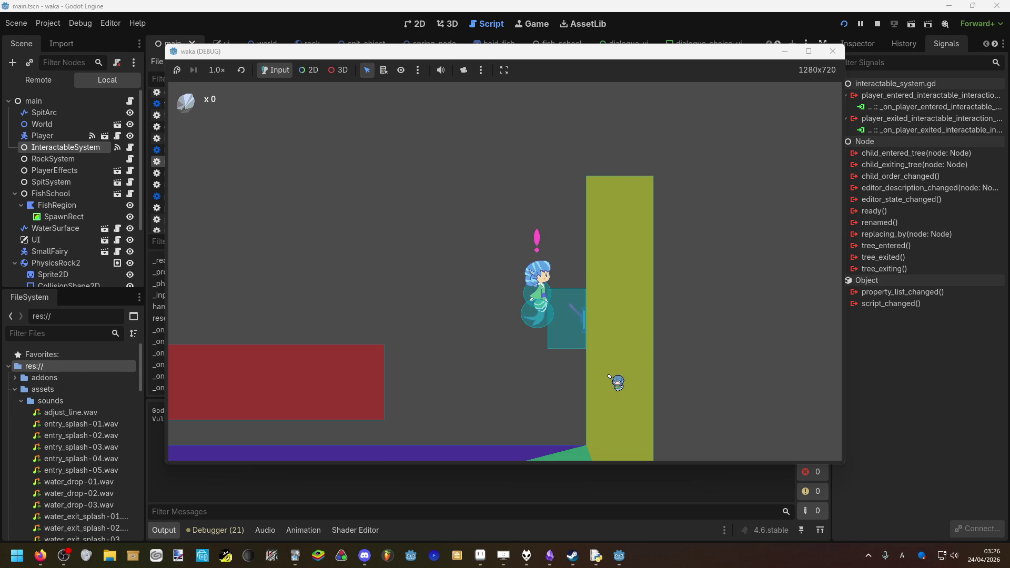
Flip the lever in the teal box with E, then steer the mermaid around with WASD.
key(e)
key(e)
key(a)
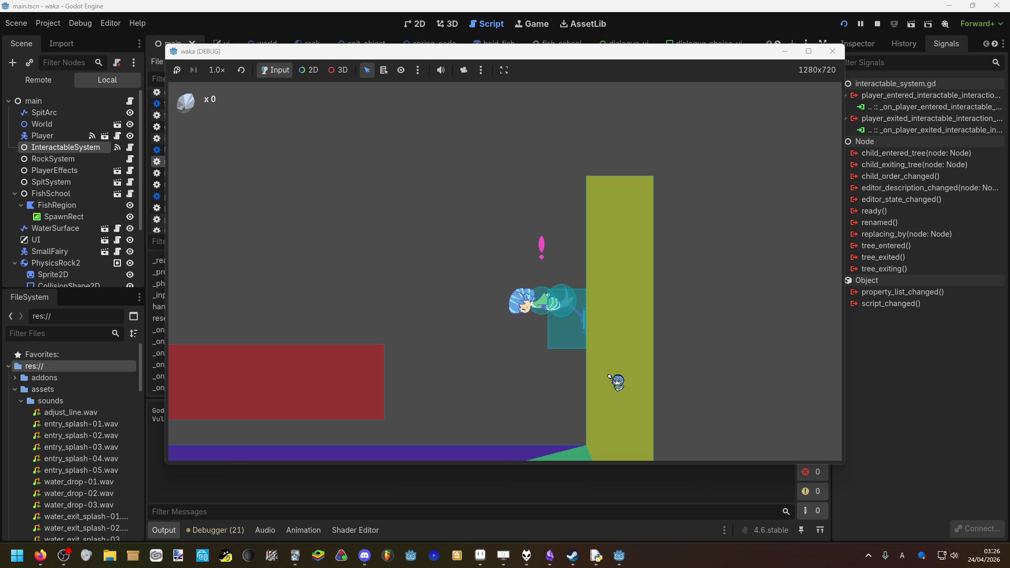
key(w)
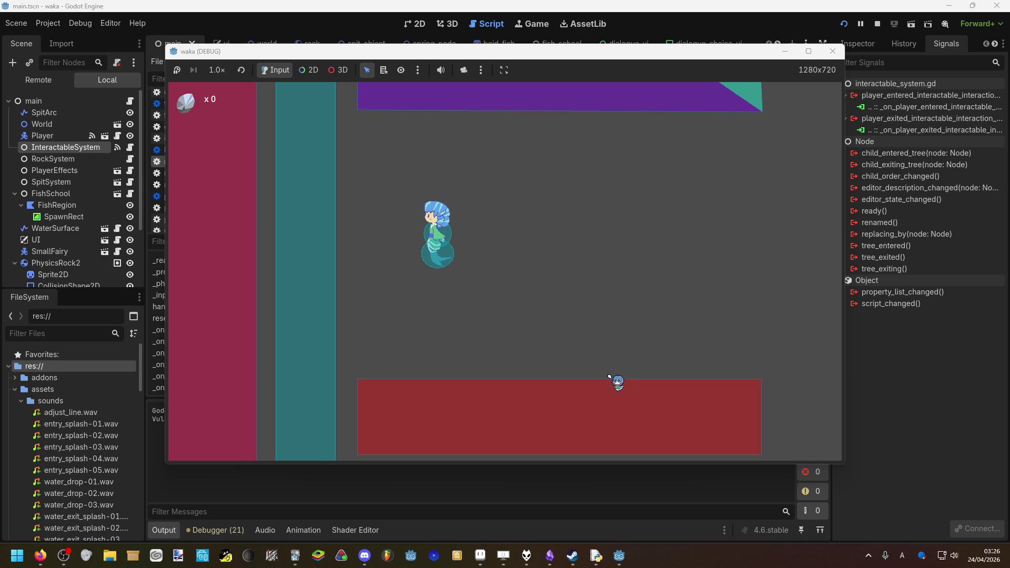
key(d)
key(s)
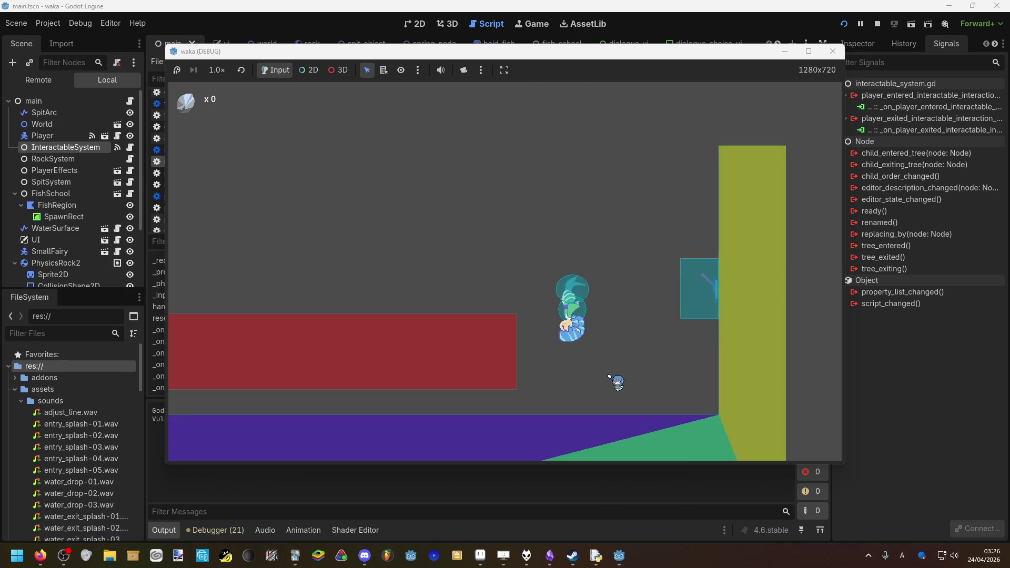
key(w)
key(a)
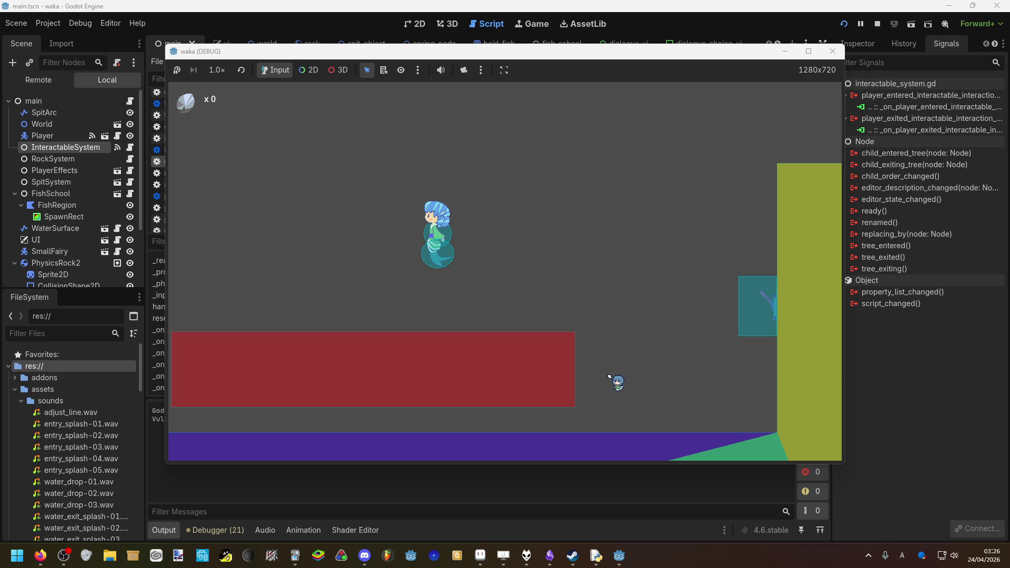
Swim the mermaid up, right and left, then stop the test game with F8.
key(Up)
key(Right)
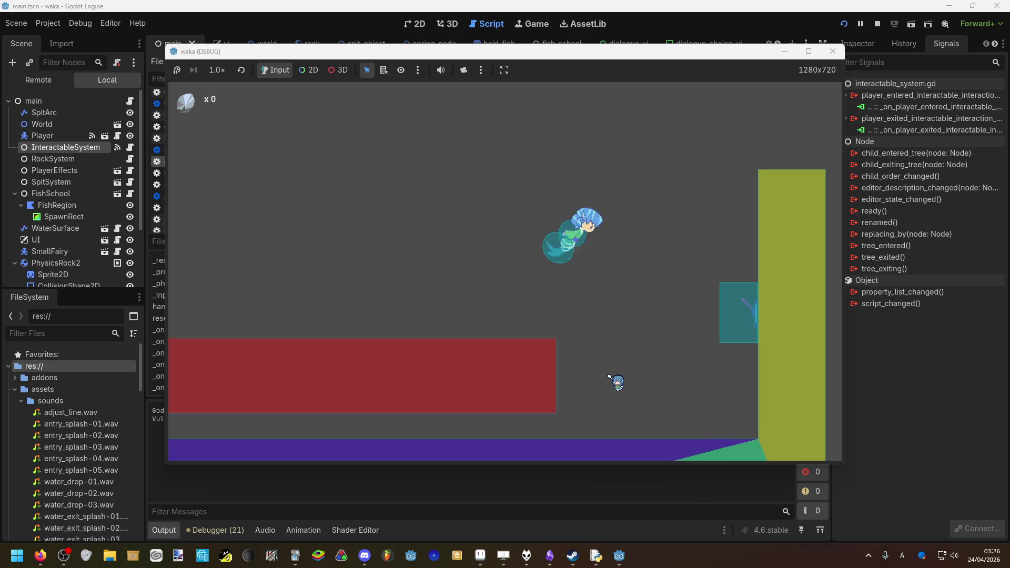
key(Left)
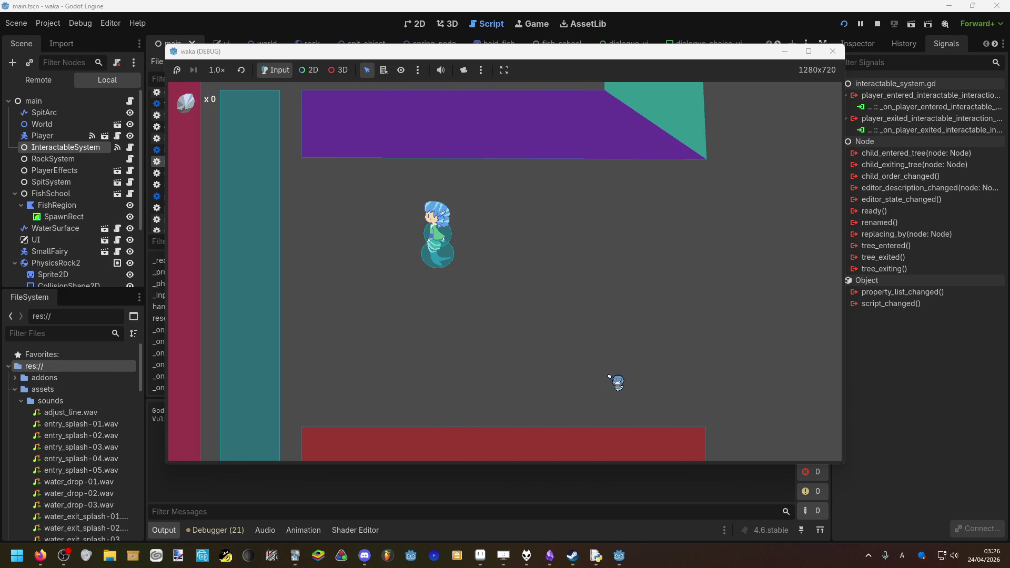
key(F8)
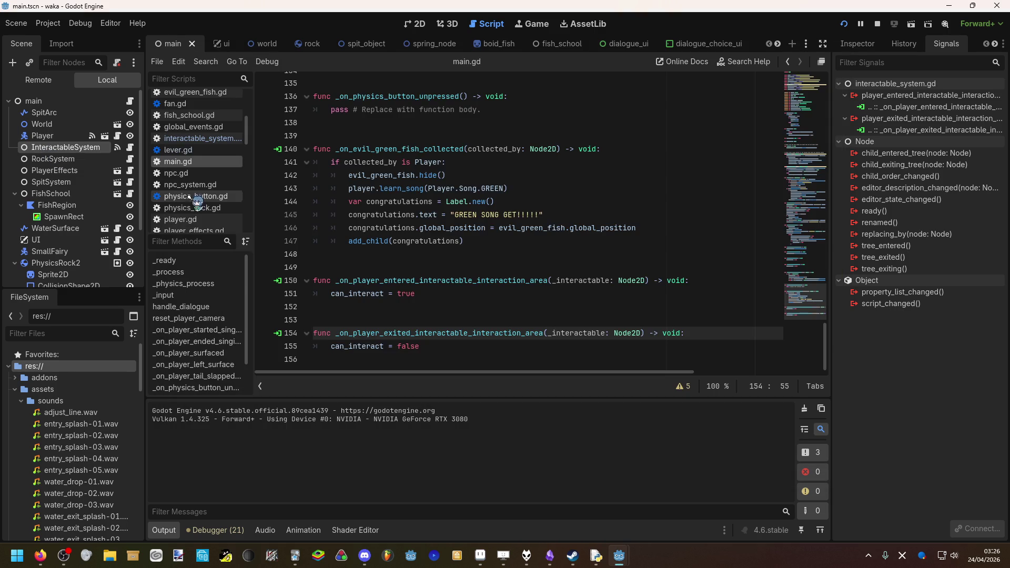
Switch to the world scene and open the Lever node's lever.gd script.
click(117, 124)
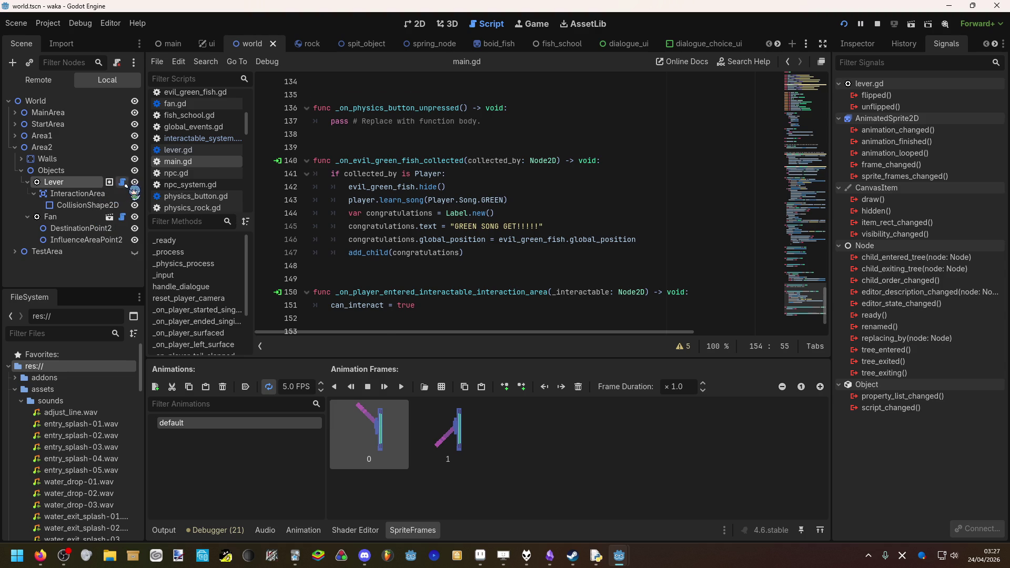
click(123, 182)
scroll(306, 206, down, 19)
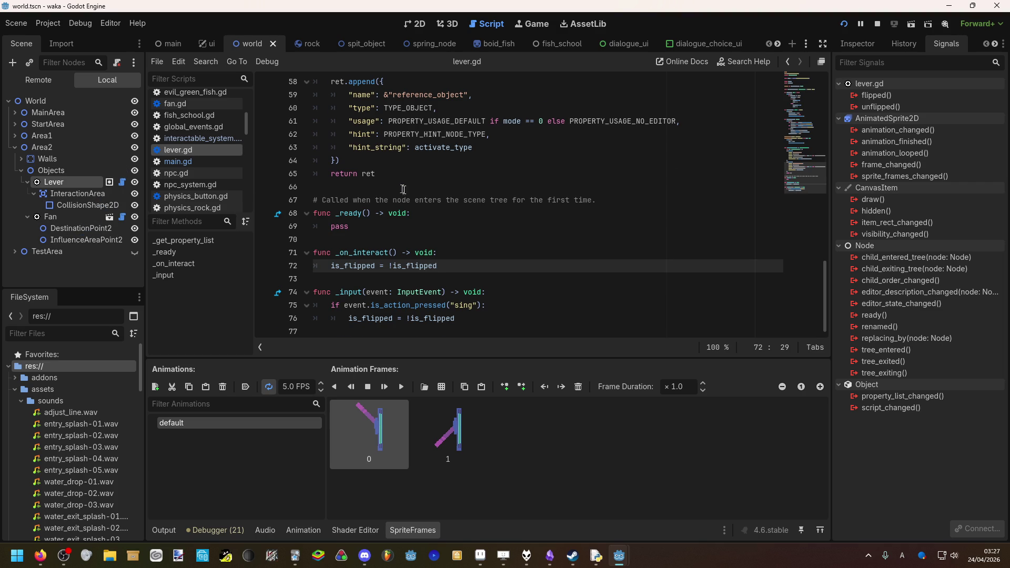
scroll(406, 196, up, 3)
scroll(406, 196, up, 5)
scroll(405, 196, down, 10)
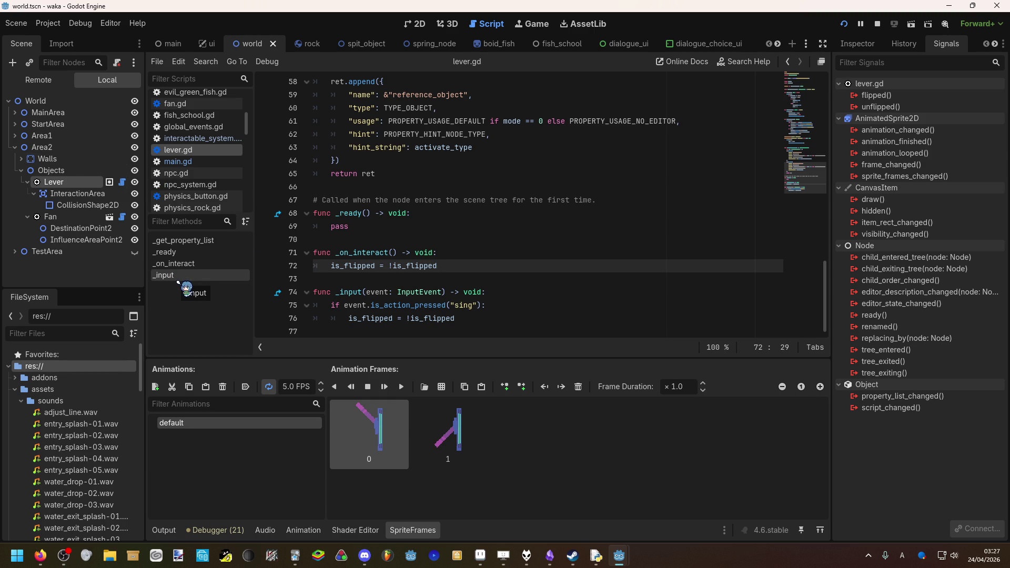
scroll(380, 289, up, 1)
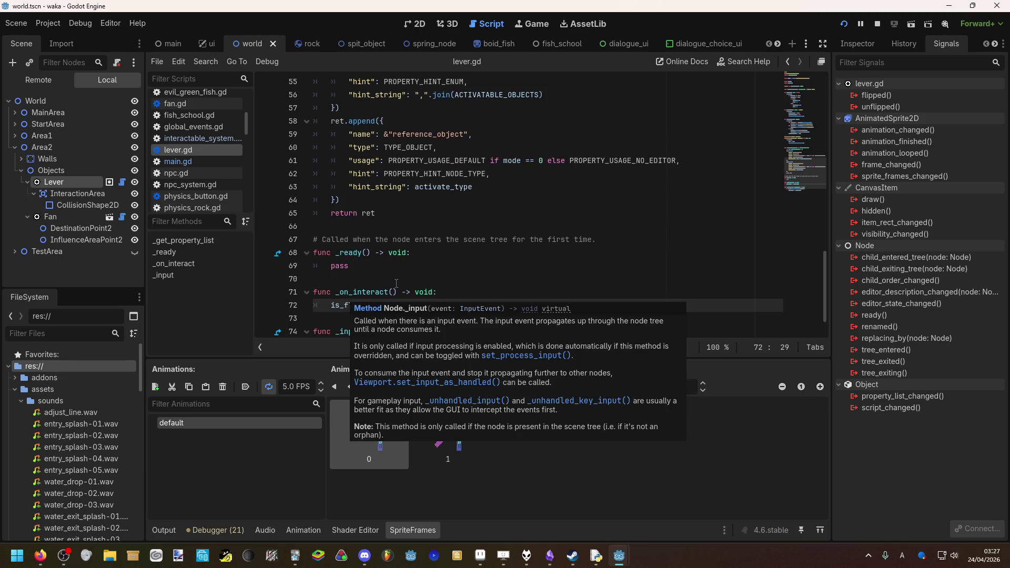
scroll(539, 263, up, 1)
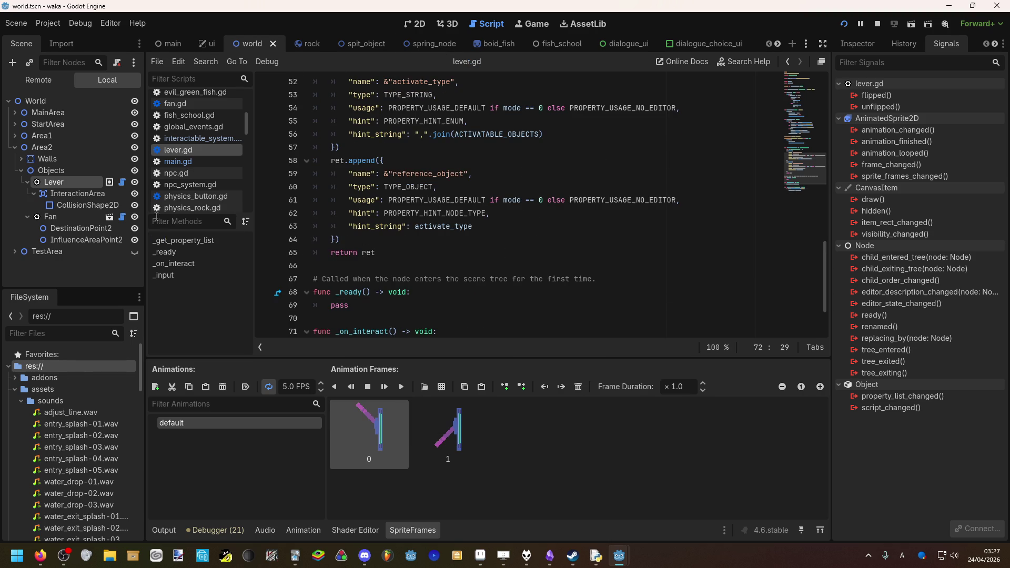
scroll(476, 247, down, 2)
scroll(373, 208, up, 7)
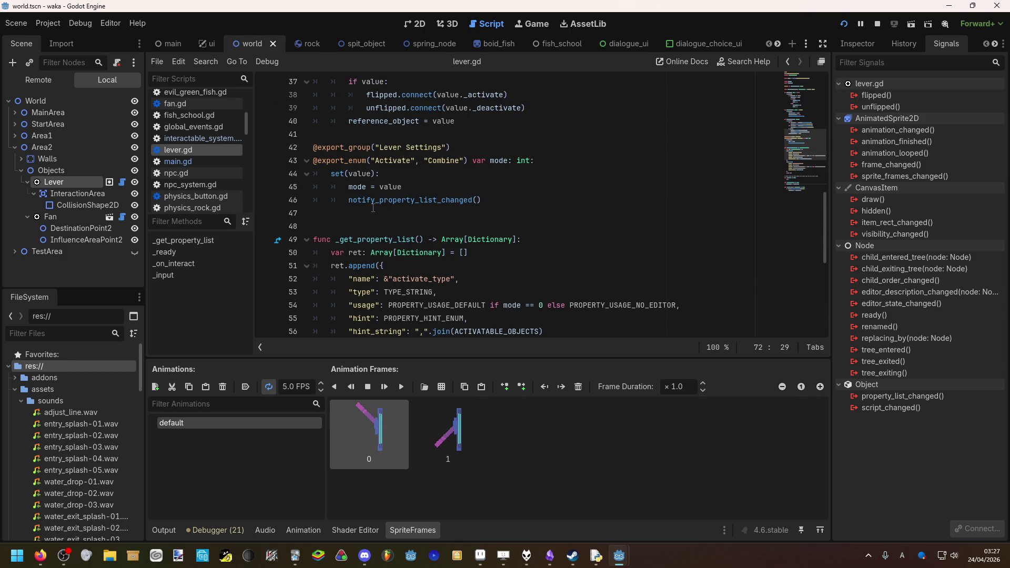
scroll(373, 208, up, 5)
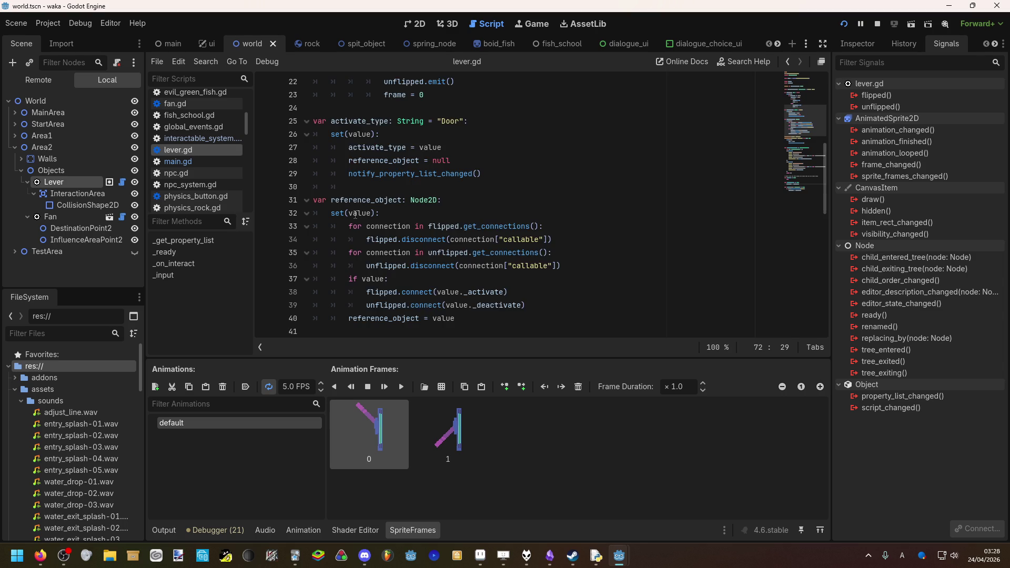
scroll(355, 214, up, 5)
scroll(294, 205, up, 2)
scroll(294, 205, down, 16)
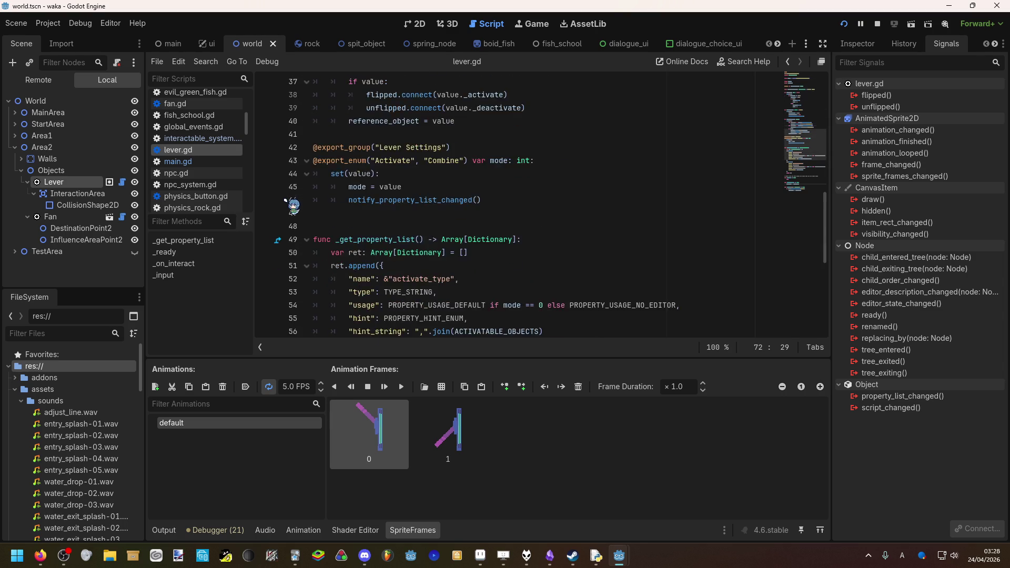
scroll(294, 205, down, 3)
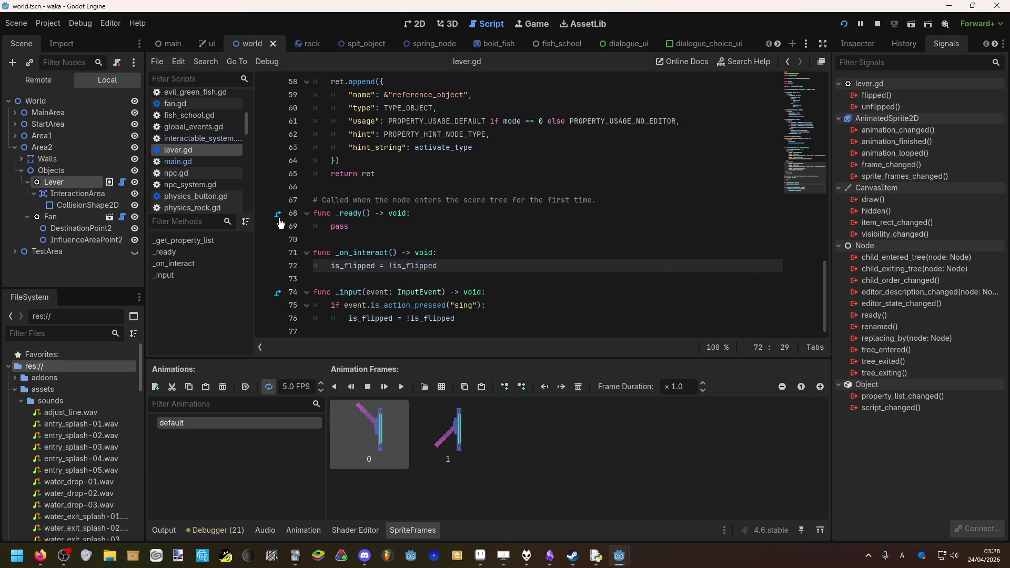
click(278, 216)
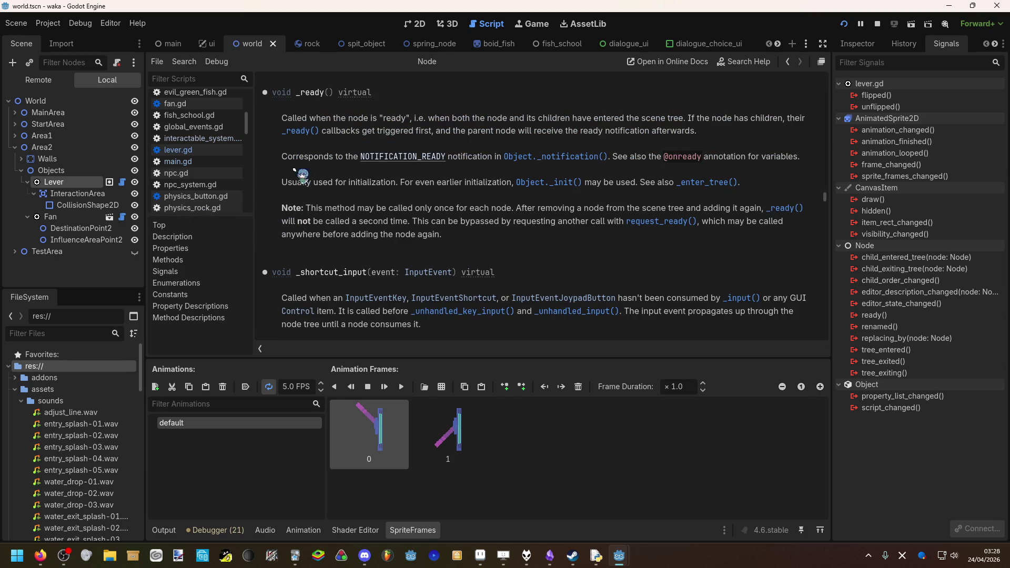
click(129, 184)
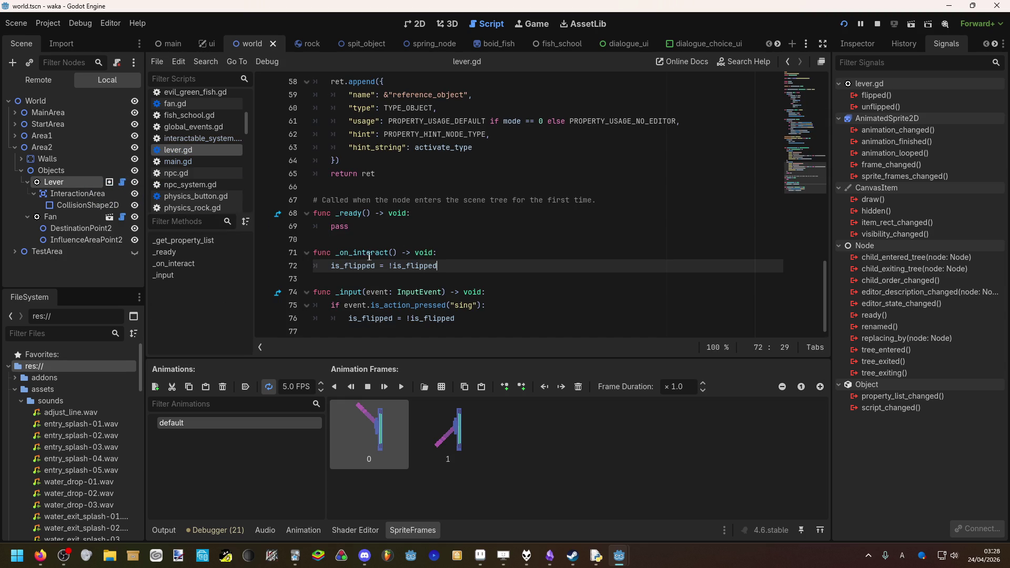
scroll(429, 251, up, 1)
scroll(430, 251, up, 10)
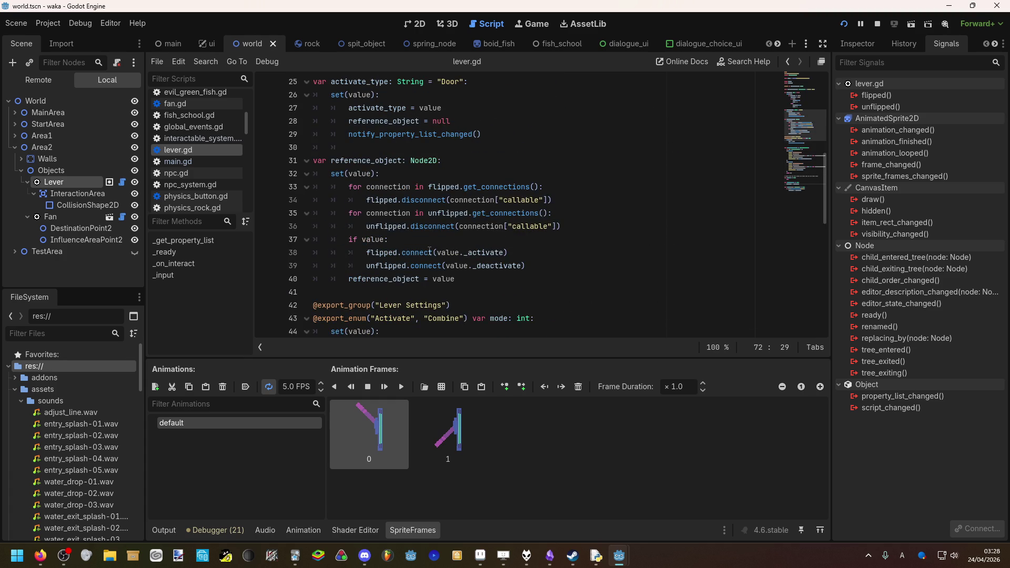
scroll(430, 251, up, 1)
scroll(429, 251, up, 2)
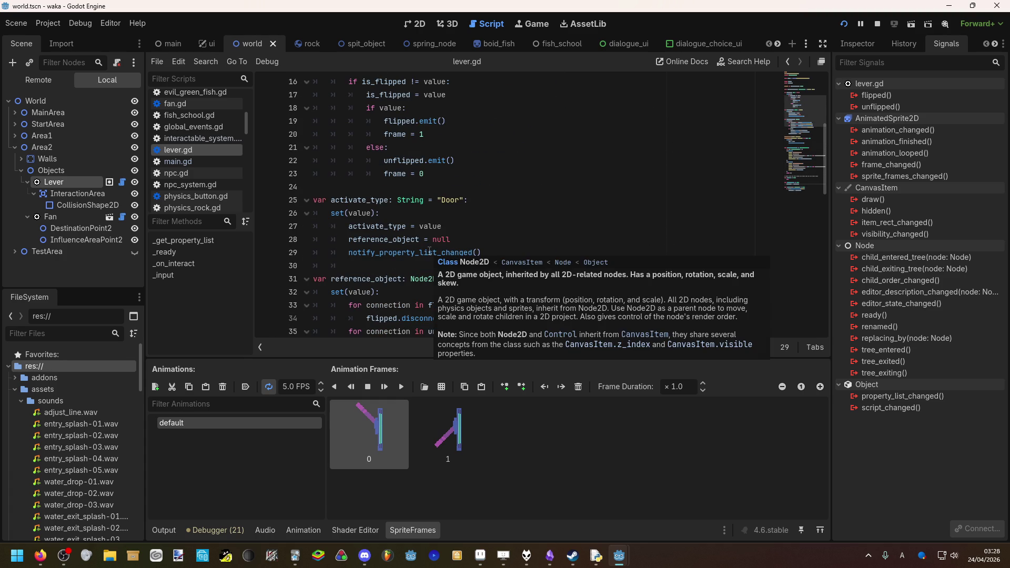
scroll(499, 216, down, 3)
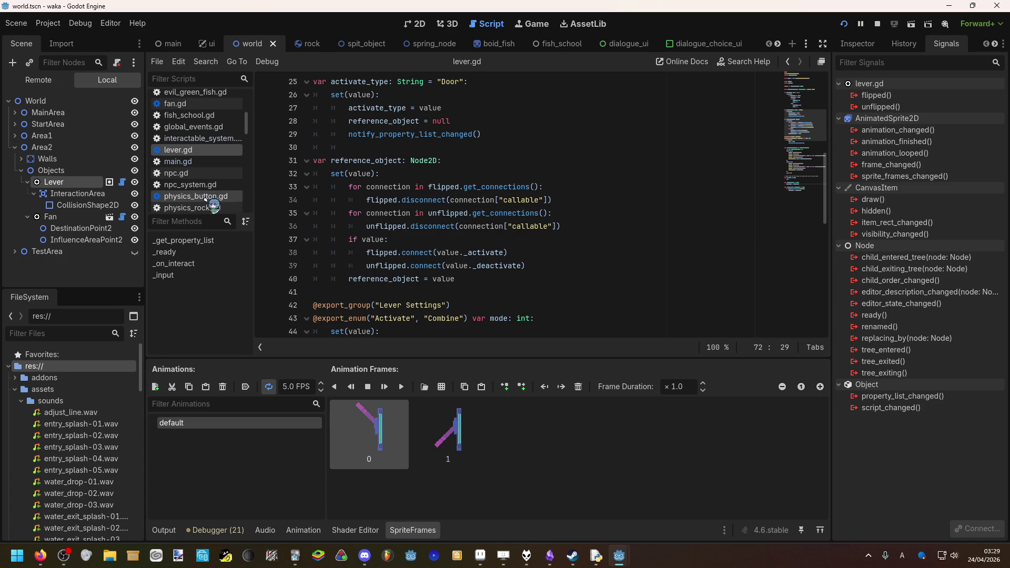
scroll(418, 208, down, 1)
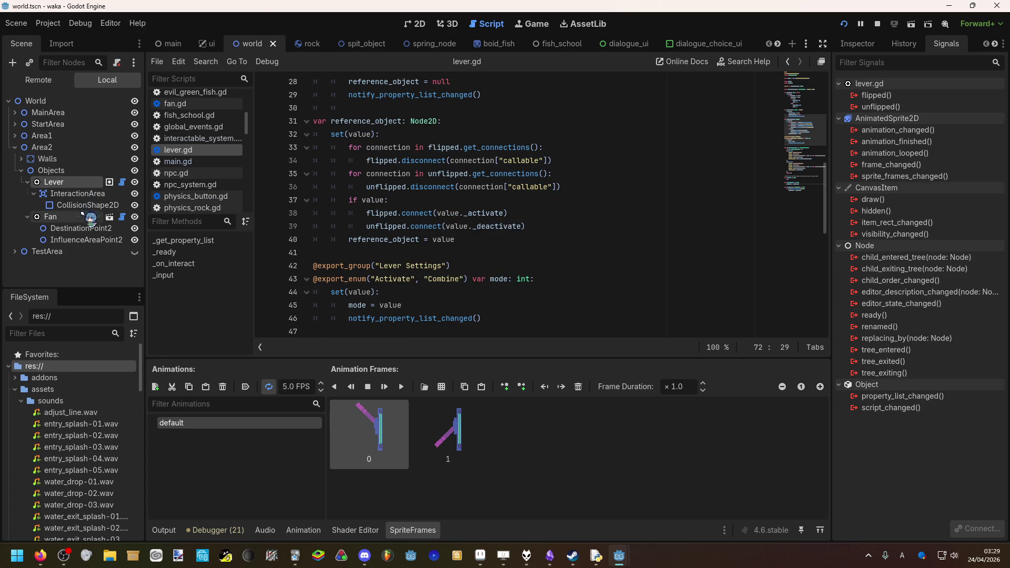
Select the Fan node in the Scene tree and view its properties in the Inspector.
click(861, 47)
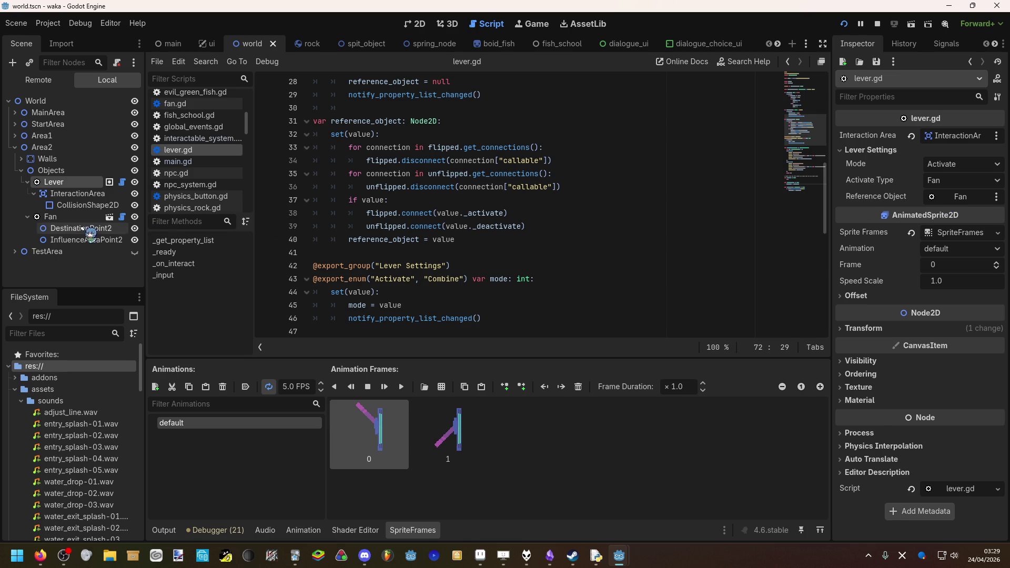
click(80, 219)
scroll(461, 224, down, 4)
scroll(461, 225, down, 2)
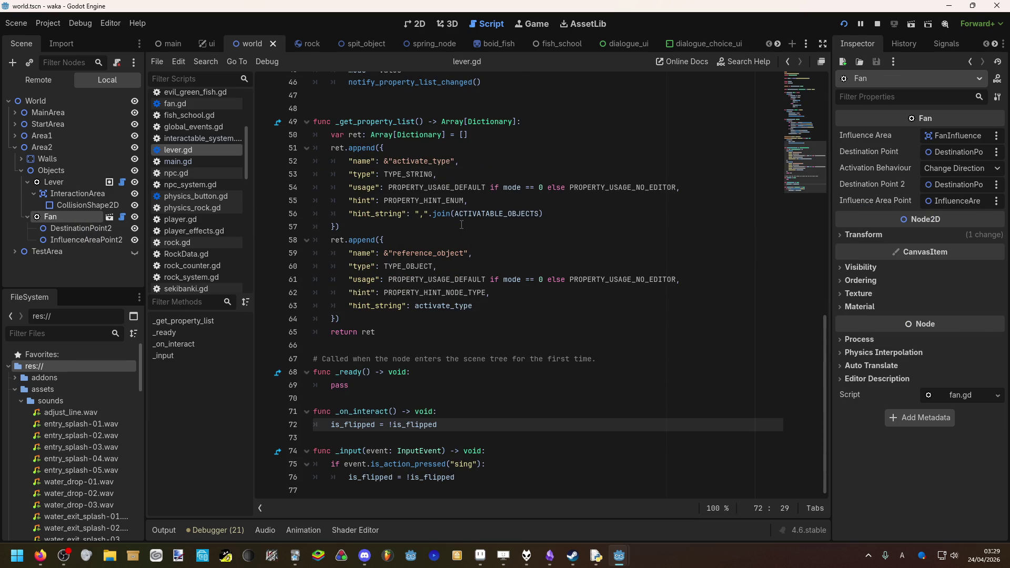
Open fan.gd and place the caret at the end of the is_reversed declaration.
click(122, 217)
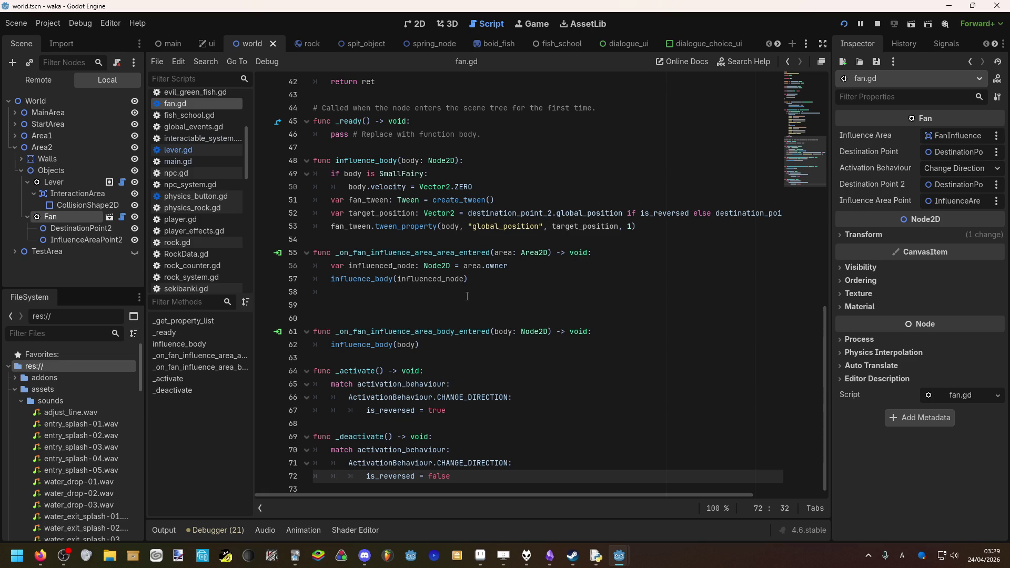
scroll(468, 295, up, 3)
scroll(468, 294, up, 10)
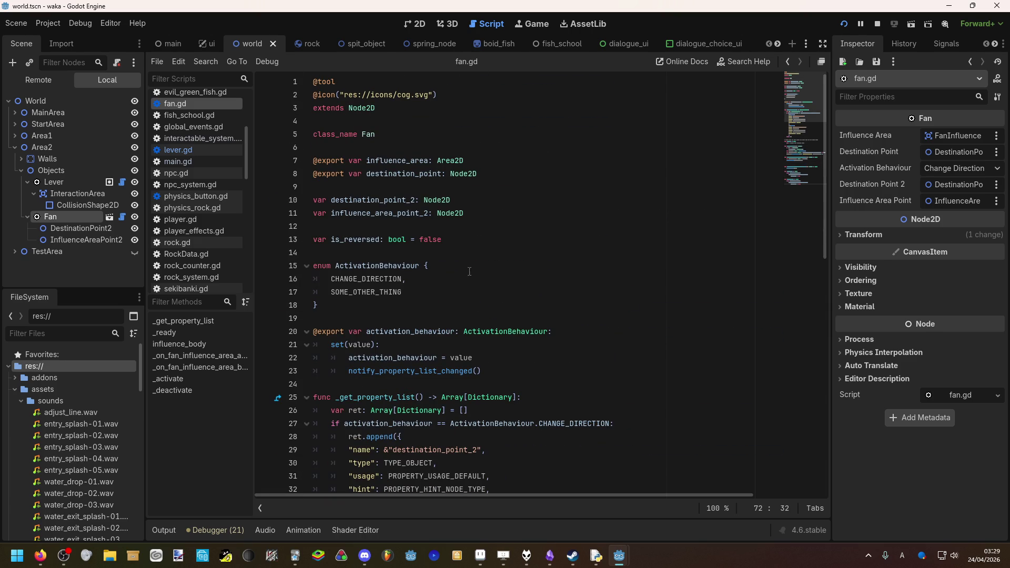
click(468, 254)
click(469, 245)
Scroll through fan.gd to review the script, returning to the is_reversed declaration.
scroll(469, 244, down, 7)
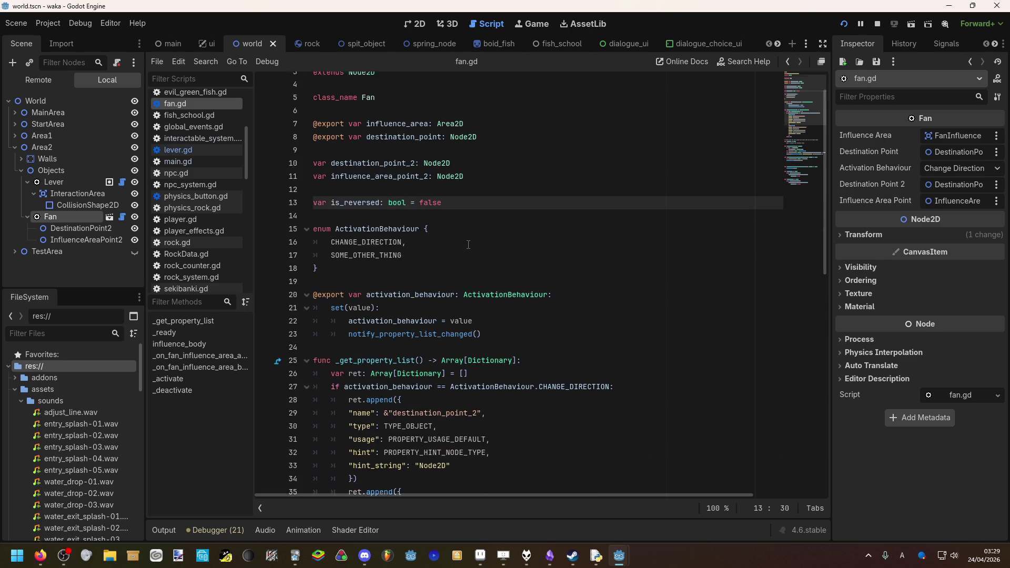
scroll(468, 245, down, 4)
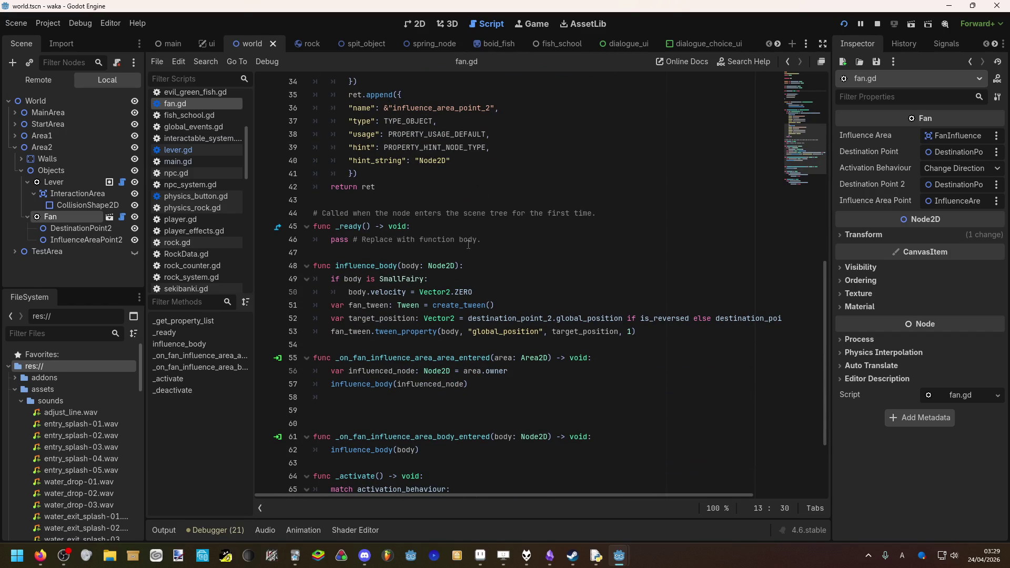
scroll(469, 245, down, 1)
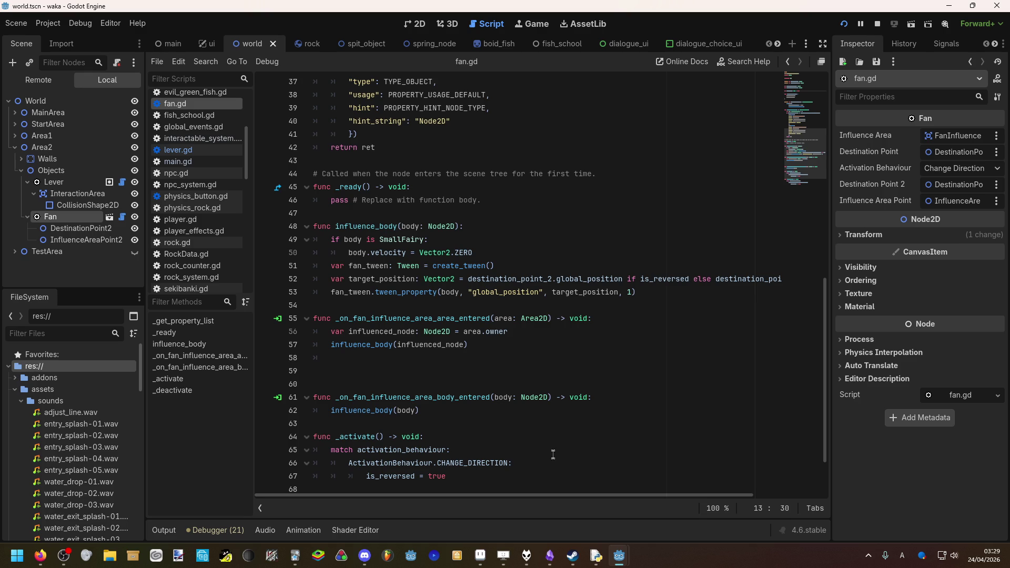
mouse_move(562, 494)
mouse_down()
mouse_move(644, 498)
mouse_move(535, 498)
mouse_up()
scroll(529, 415, up, 1)
scroll(528, 415, up, 1)
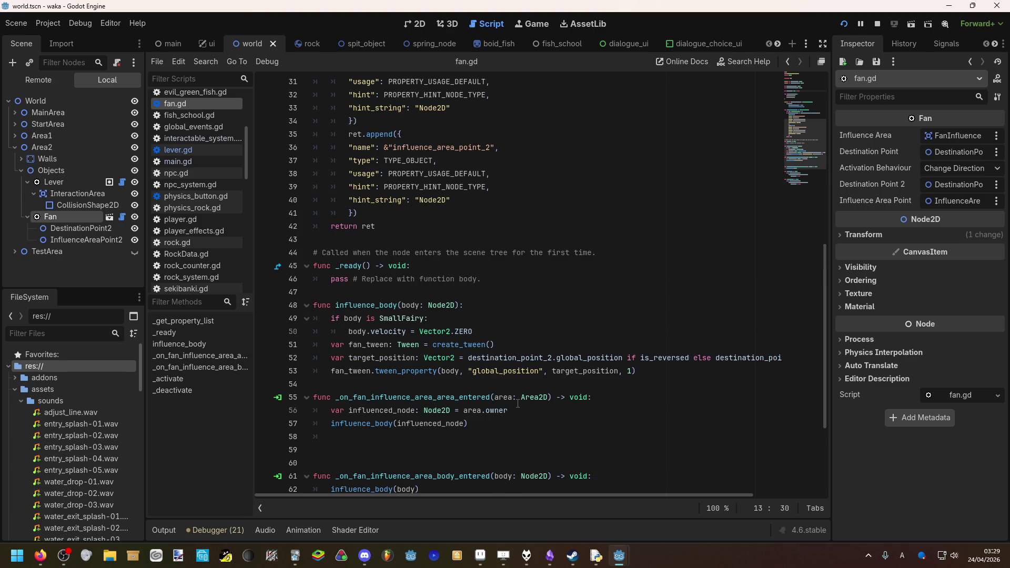
scroll(518, 404, up, 7)
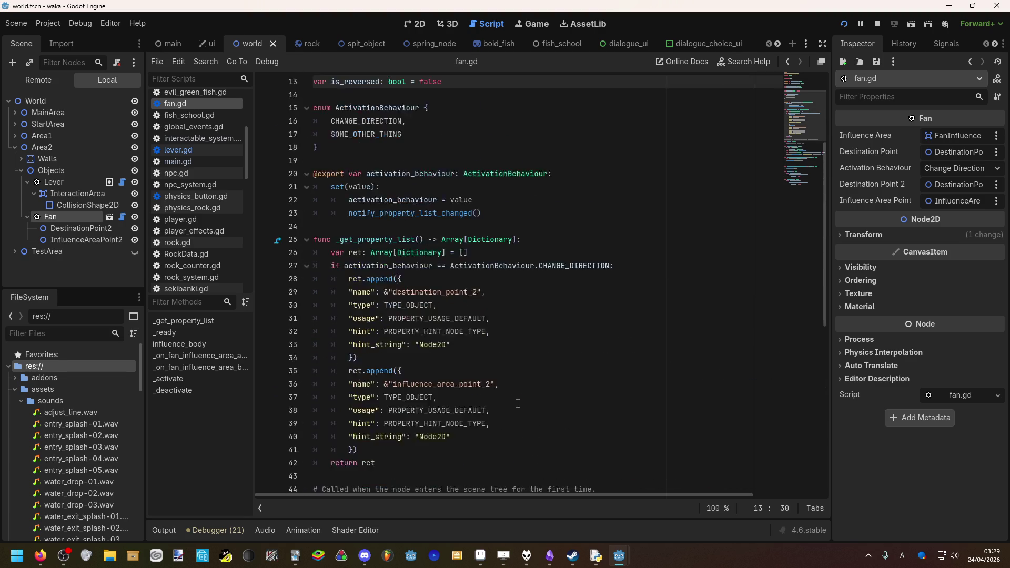
scroll(517, 404, up, 2)
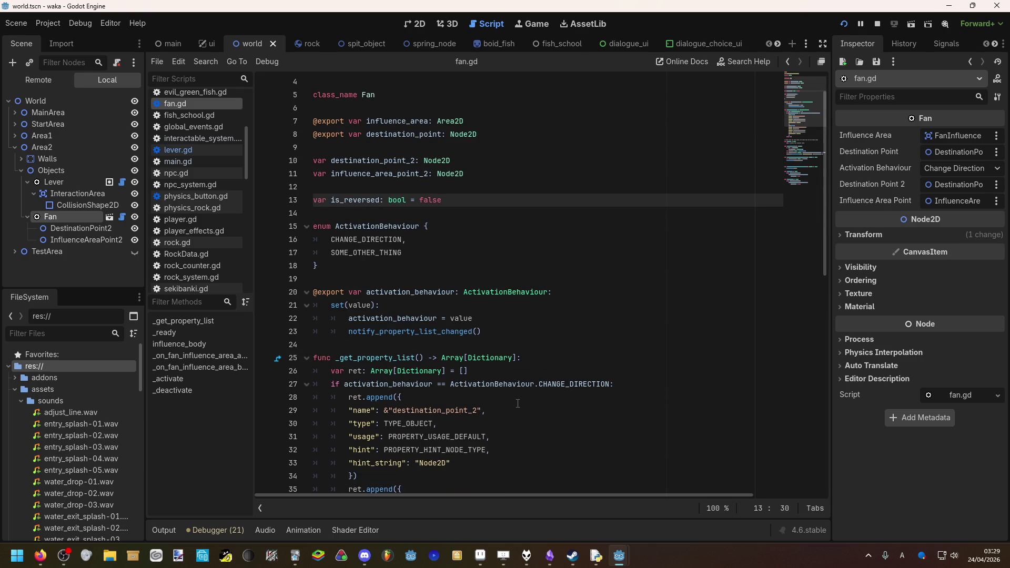
scroll(518, 403, down, 3)
scroll(477, 291, up, 3)
Add a set(value): setter beneath the is_reversed declaration.
text(:)
key(Return)
text(set(value):)
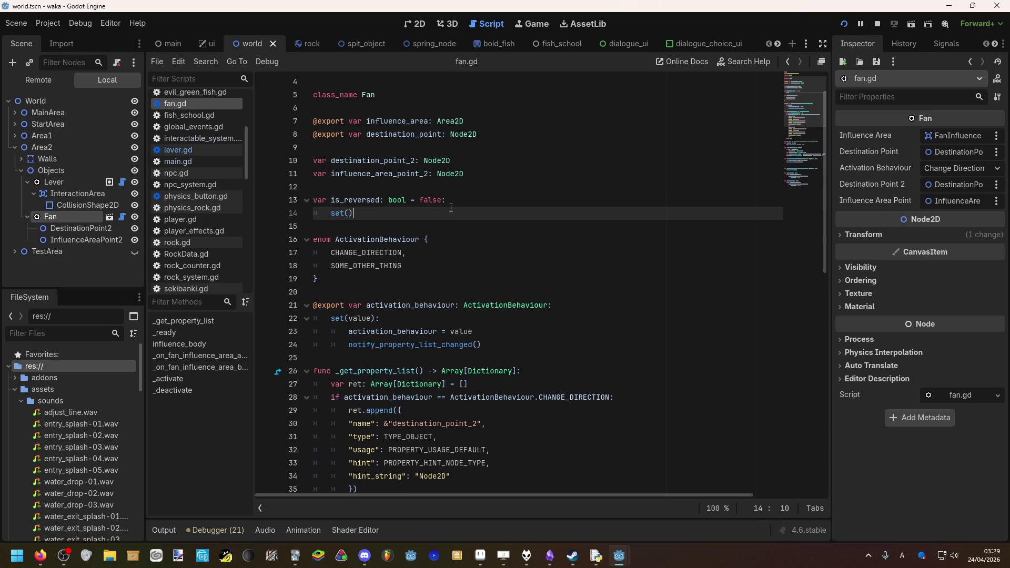
key(Return)
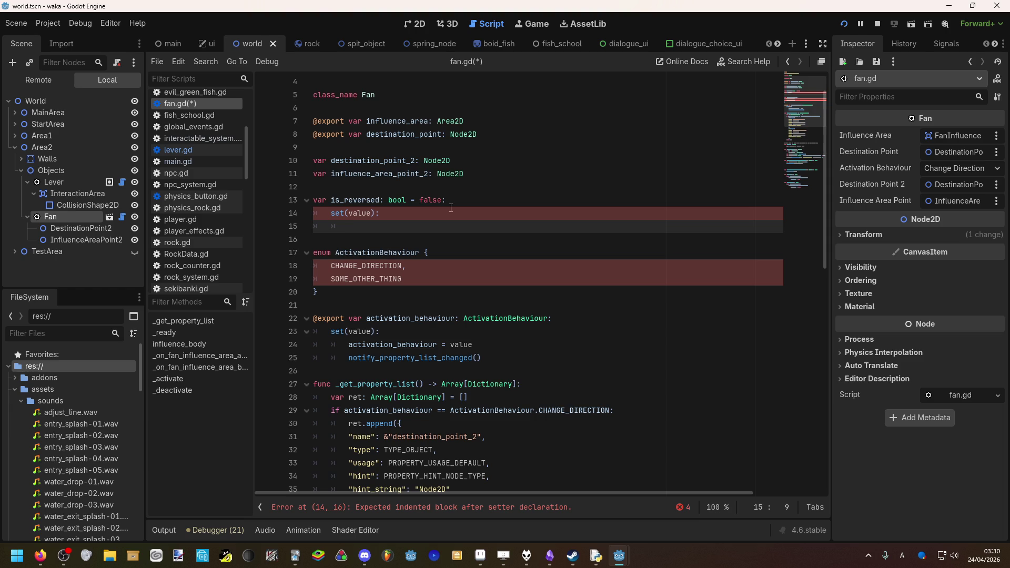
Make the setter body assign is_reversed = value, dismissing the autocomplete suggestions.
text(value.)
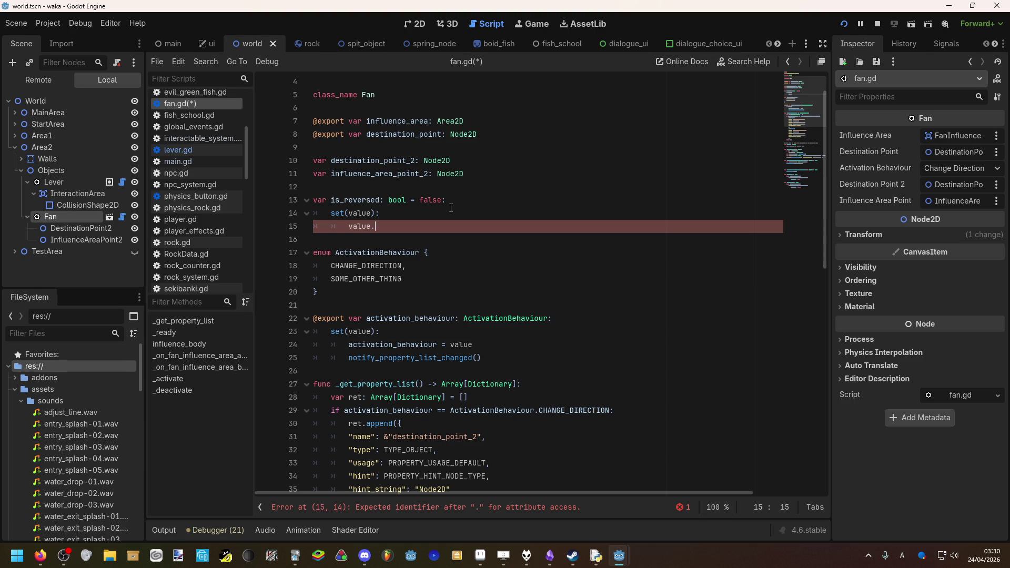
key(BackSpace)
key(BackSpace)
key(BackSpace)
text(is_reversed =)
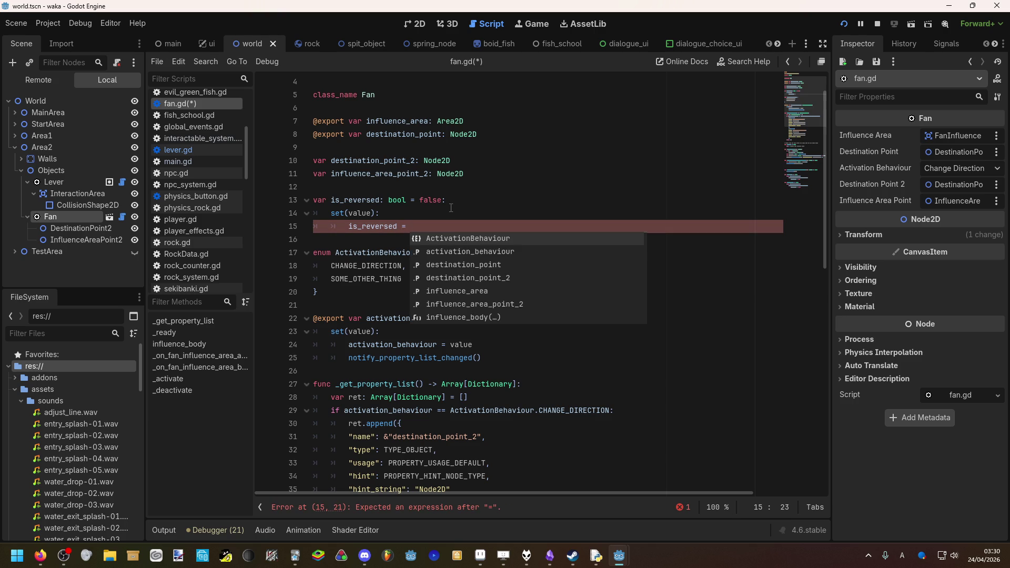
click(994, 44)
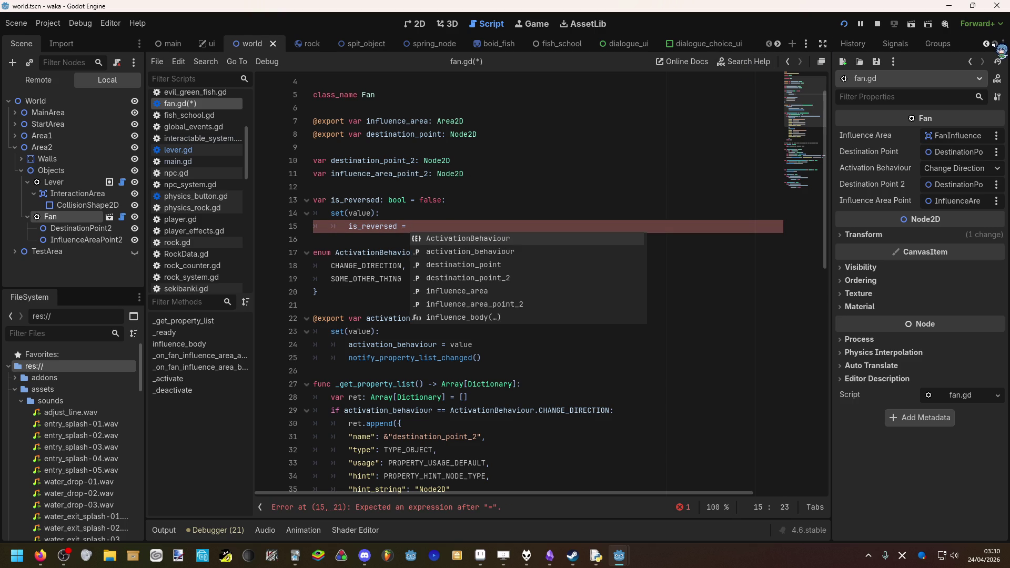
click(448, 224)
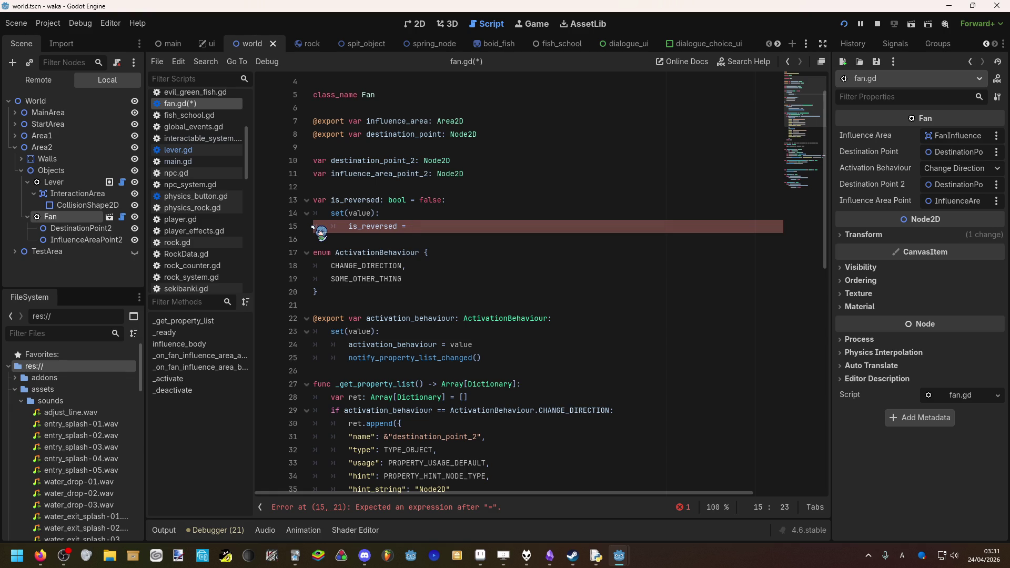
text(value)
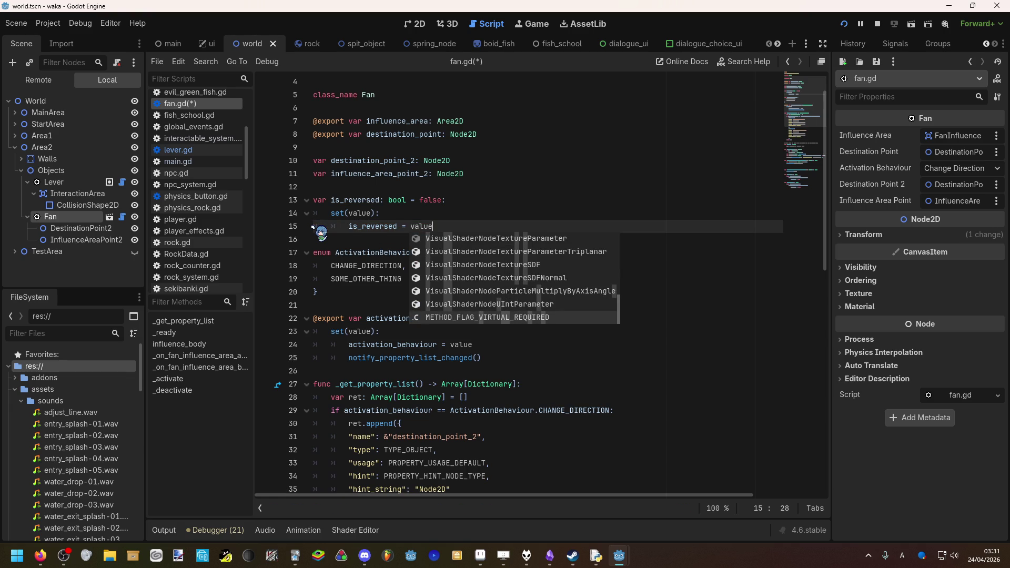
Scroll down in fan.gd to review the influence_body code.
click(392, 214)
scroll(391, 228, down, 8)
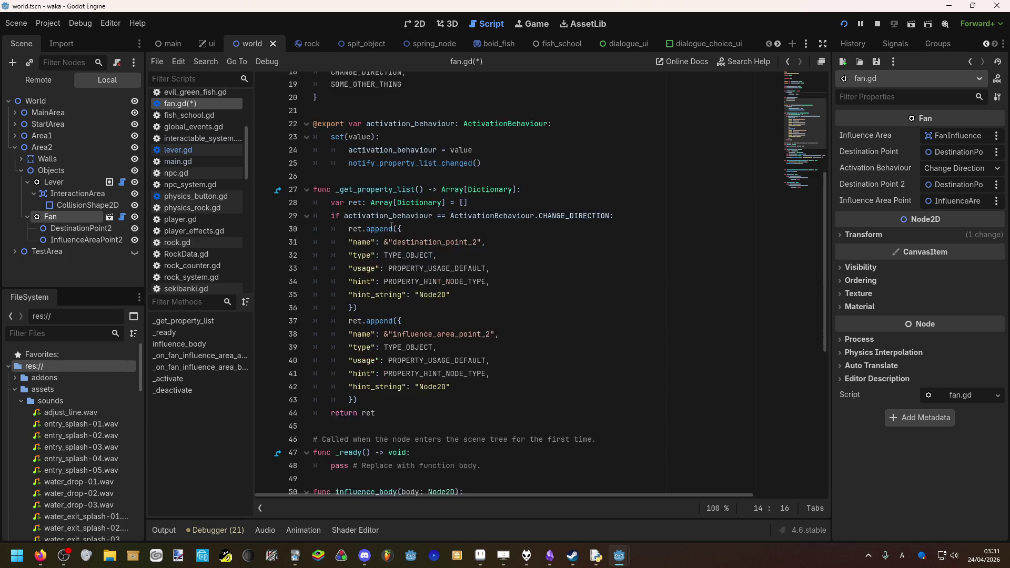
scroll(391, 228, down, 4)
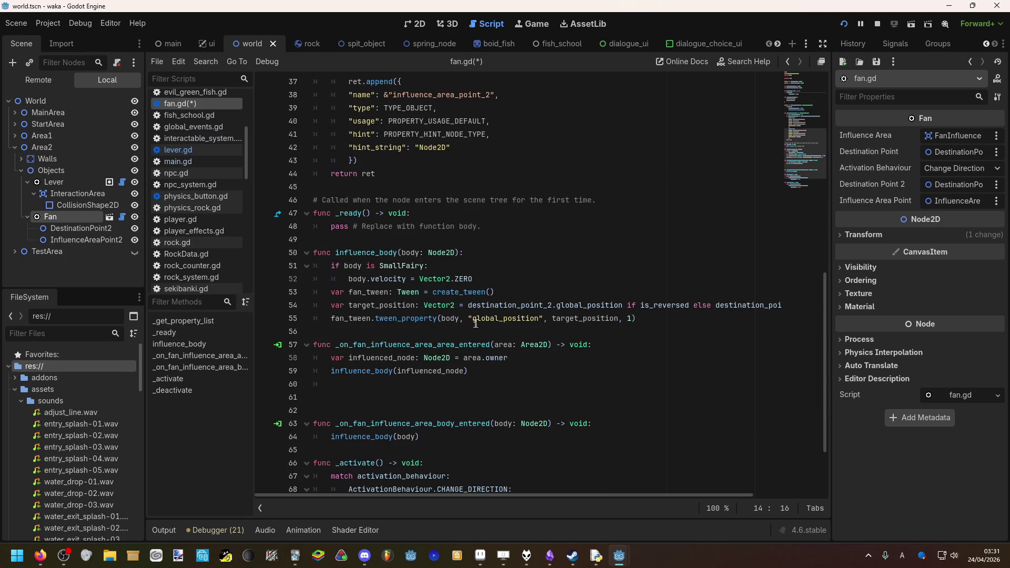
scroll(463, 325, down, 2)
Add 'if value: influence_area.position = influence_area_point_2.position' to the setter.
key(Return)
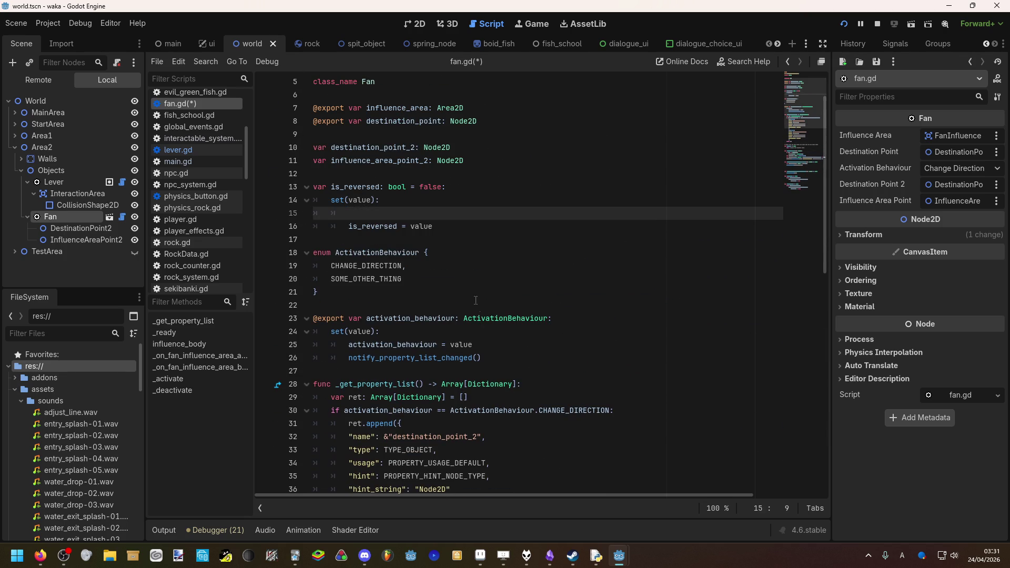
text(if value:)
key(Return)
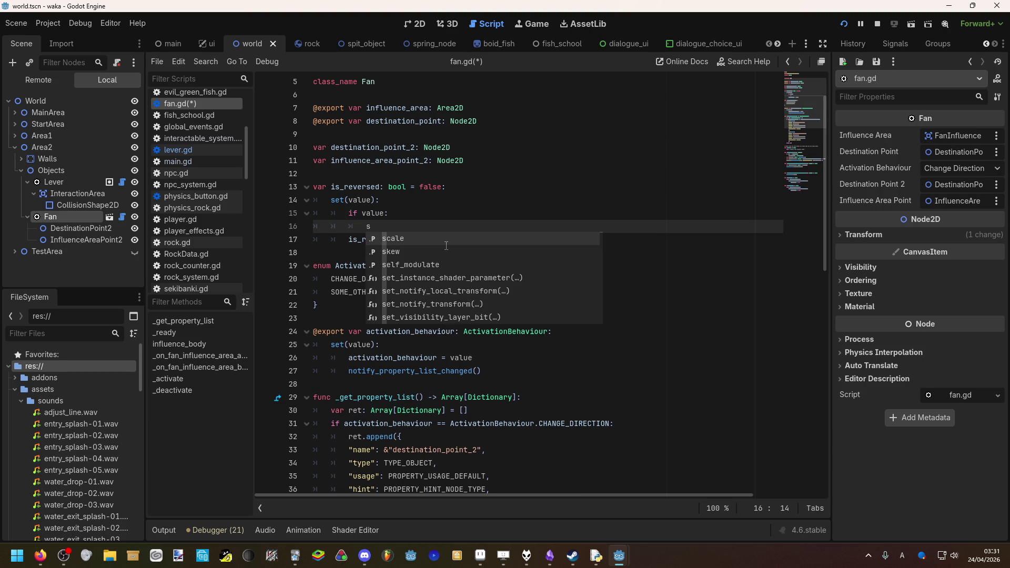
key(BackSpace)
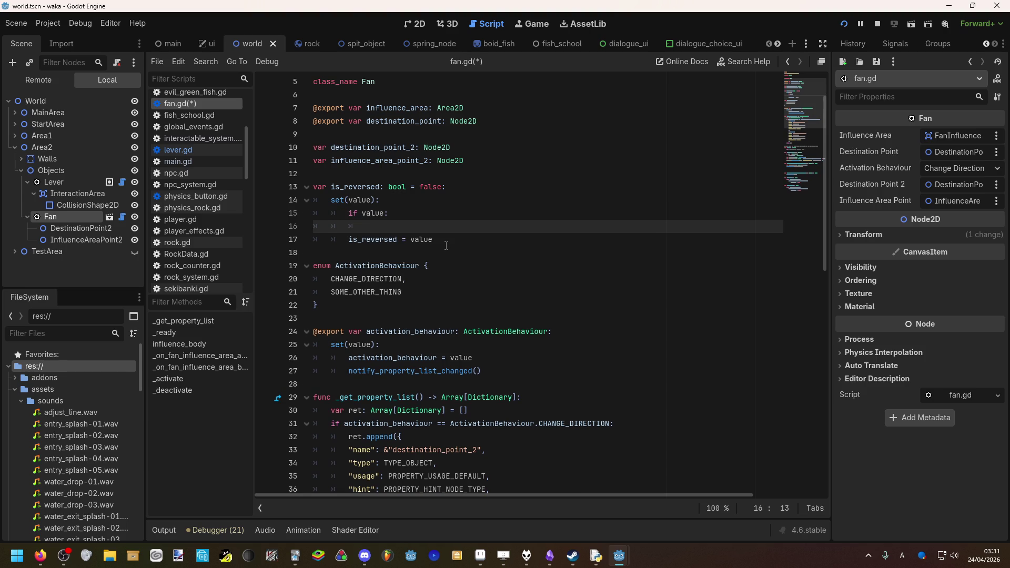
text(in)
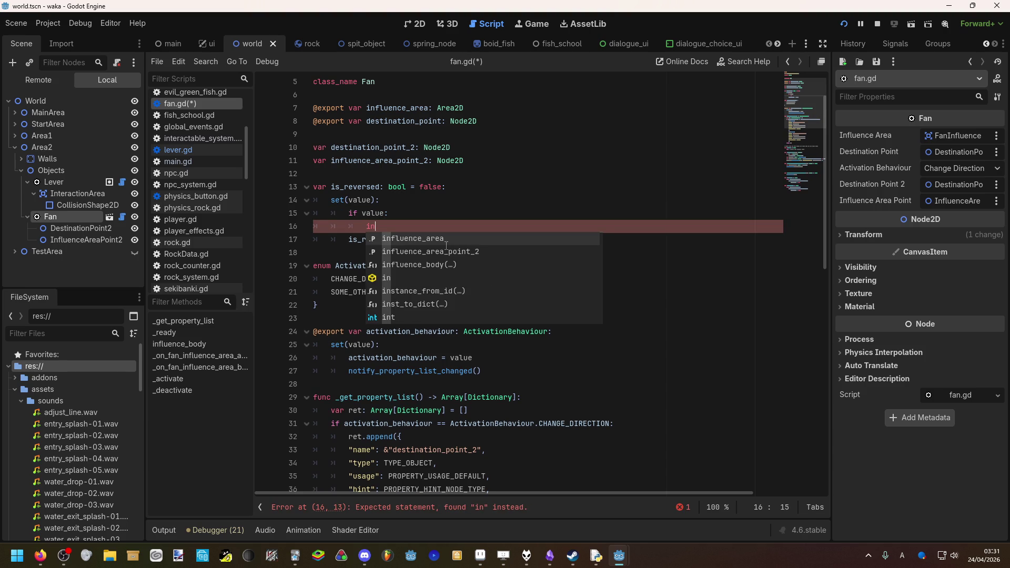
key(BackSpace)
key(BackSpace)
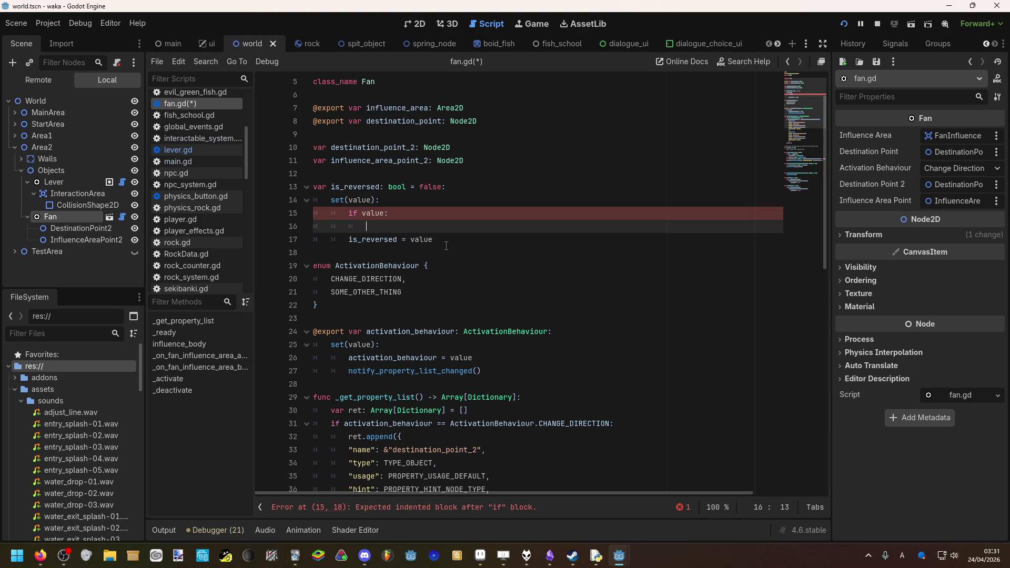
text(i)
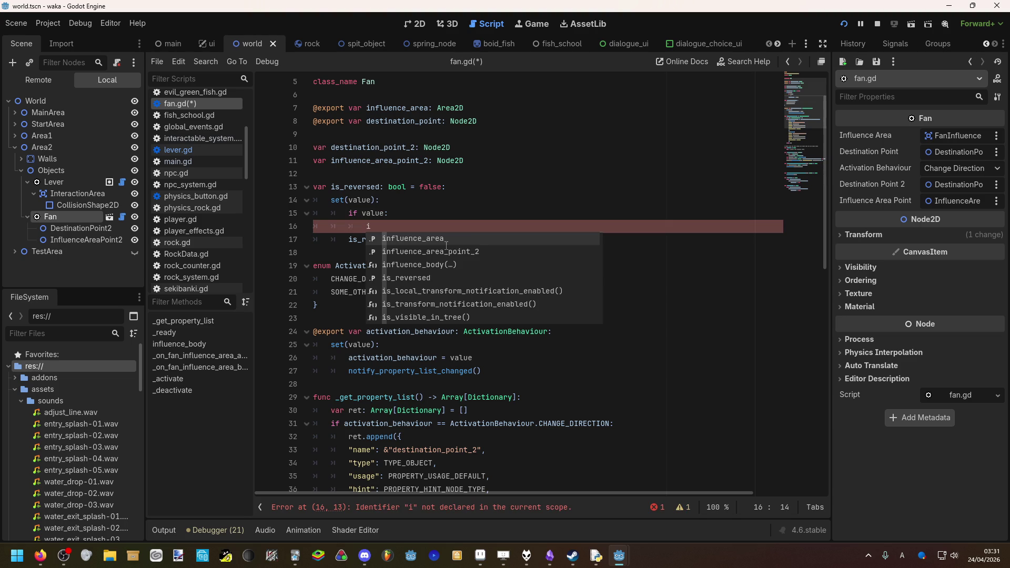
key(Return)
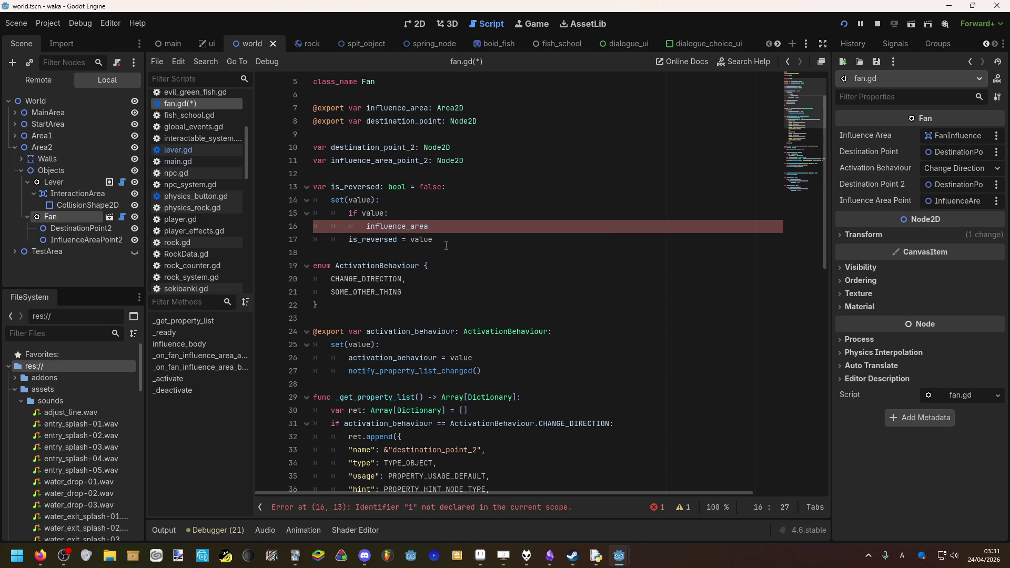
text(.po)
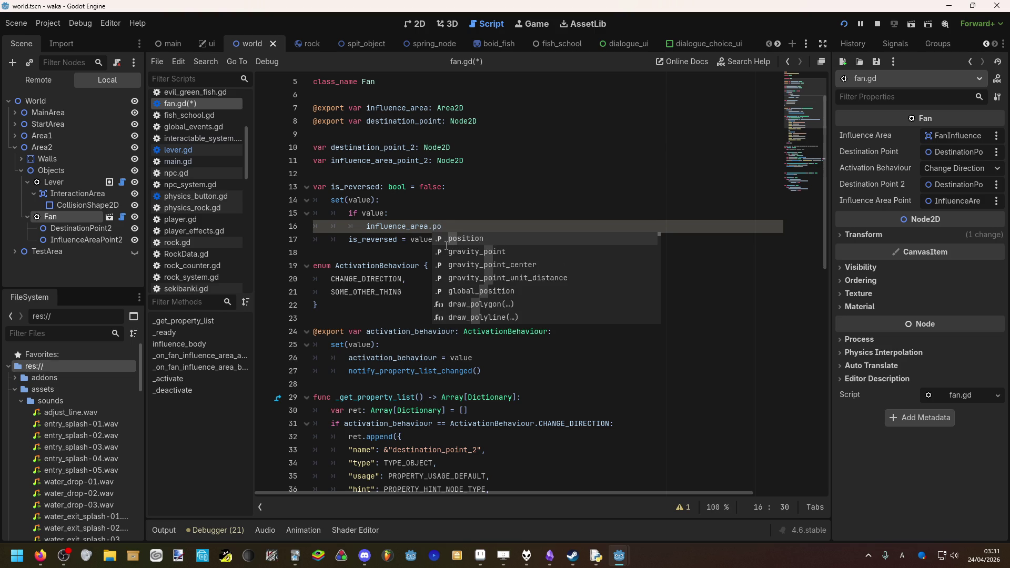
key(Return)
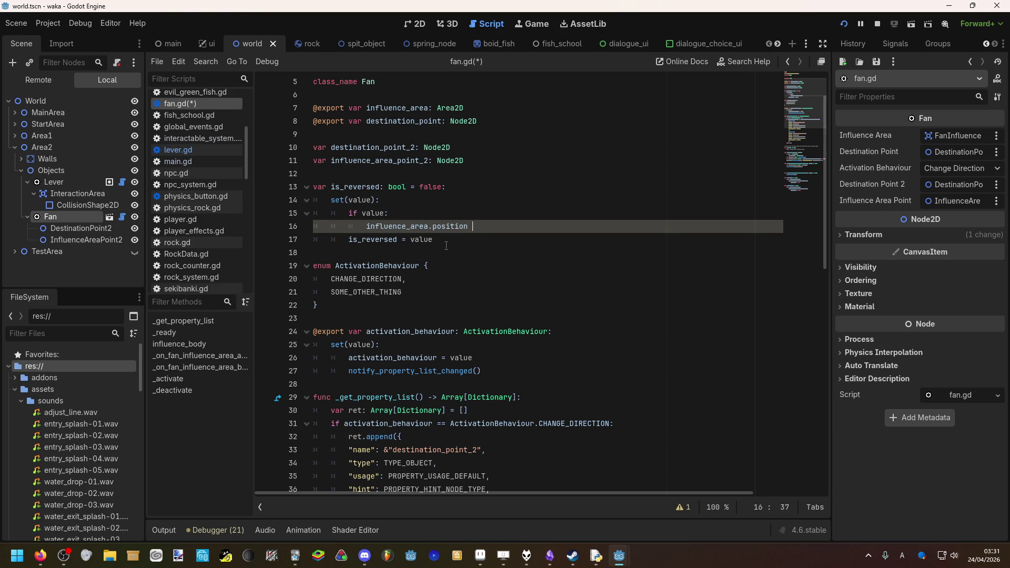
text(= )
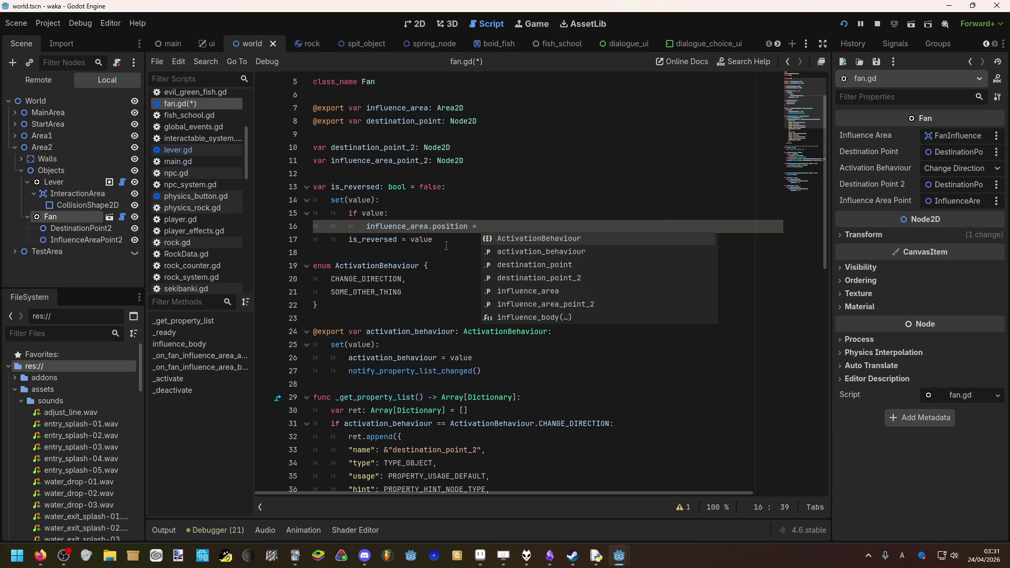
text(in)
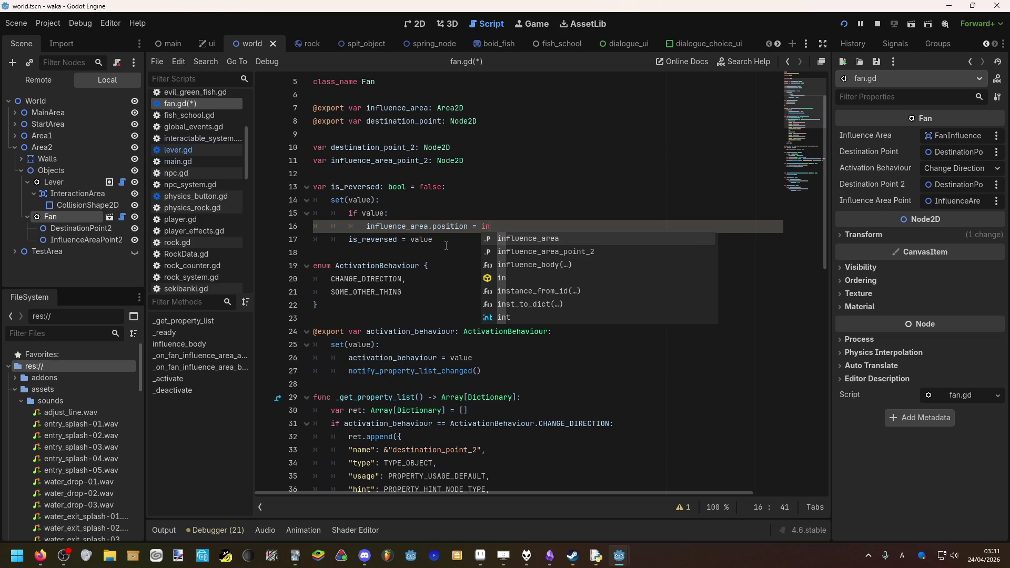
key(Down)
key(Return)
text(.pos)
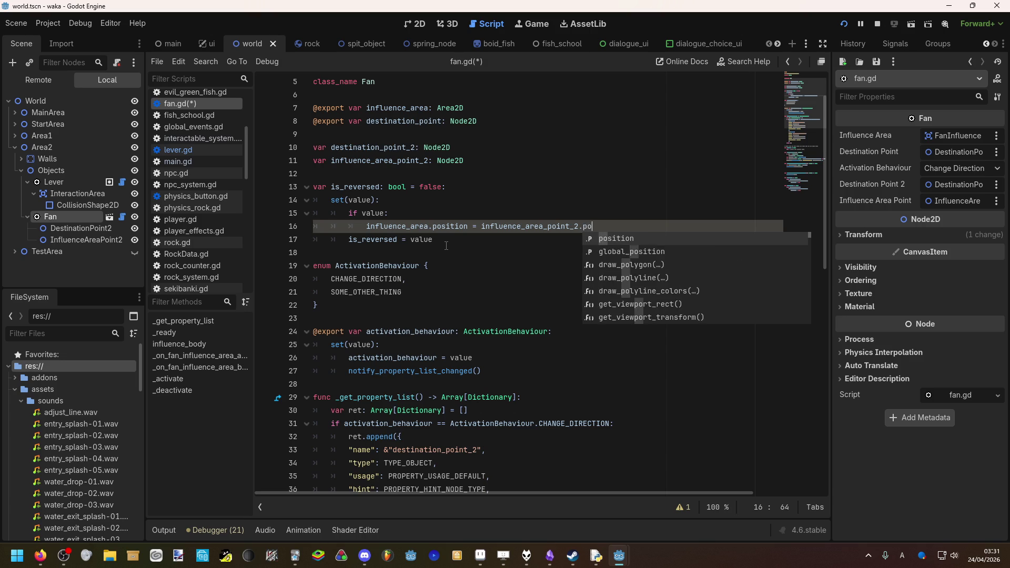
key(Return)
key(Return)
Add an else branch setting influence_area.position to Vector2.ZERO.
key(BackSpace)
text(else:)
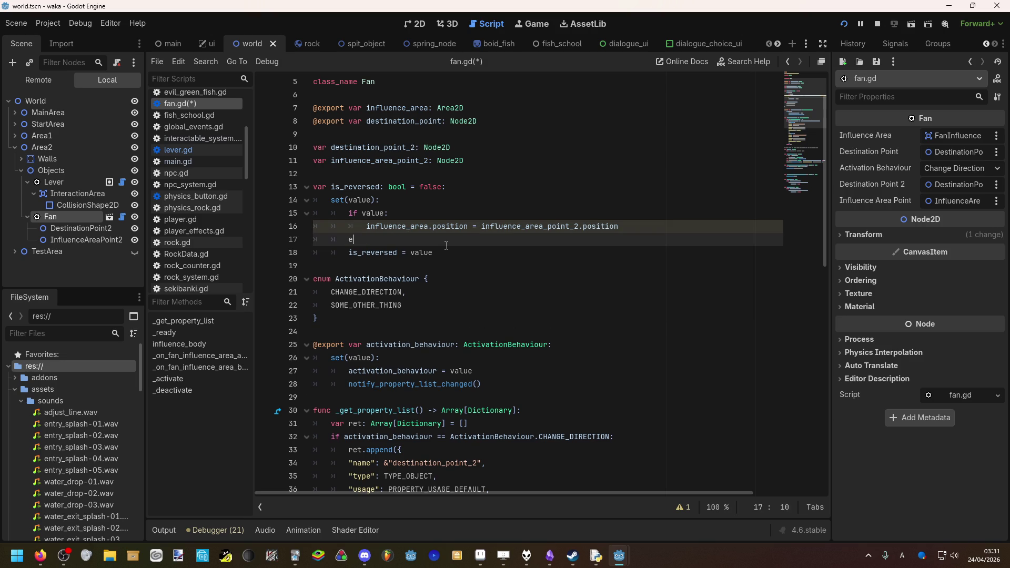
key(Return)
text(in)
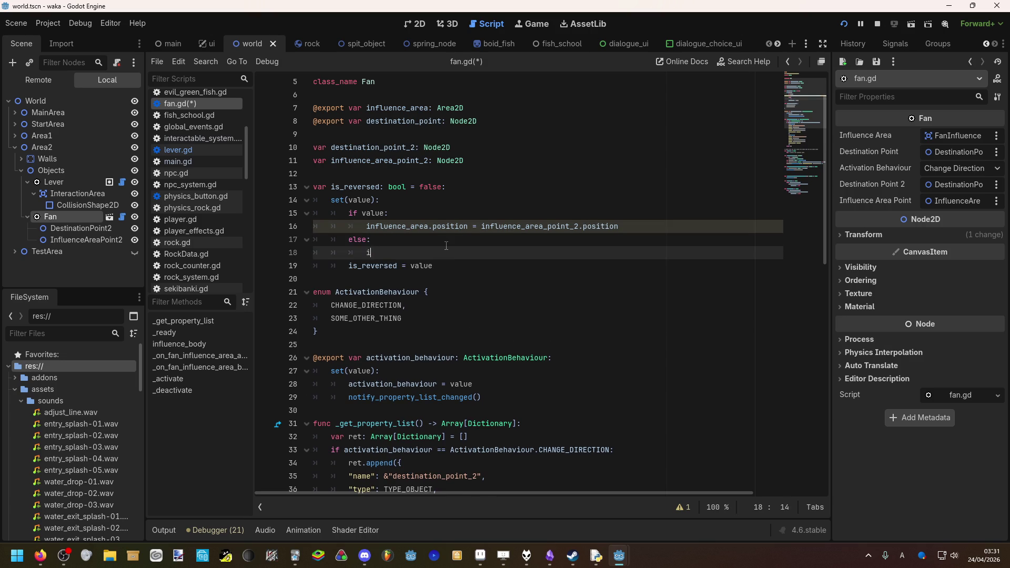
key(Return)
text(.po)
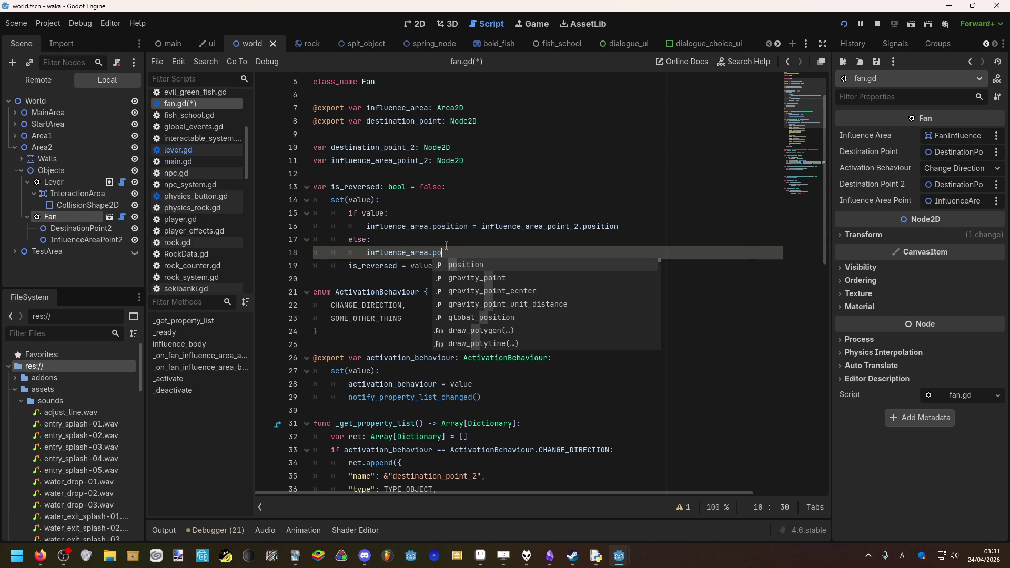
key(Return)
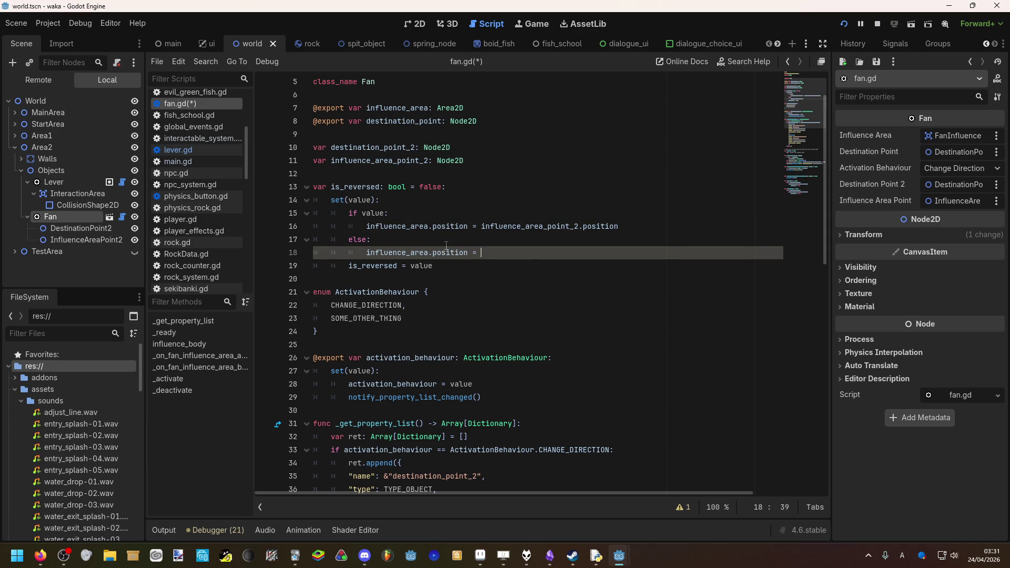
text(Vec)
key(Return)
text(.z)
key(Return)
Save fan.gd and run the project to test the fan.
click(447, 246)
key(ctrl+s)
scroll(467, 242, down, 10)
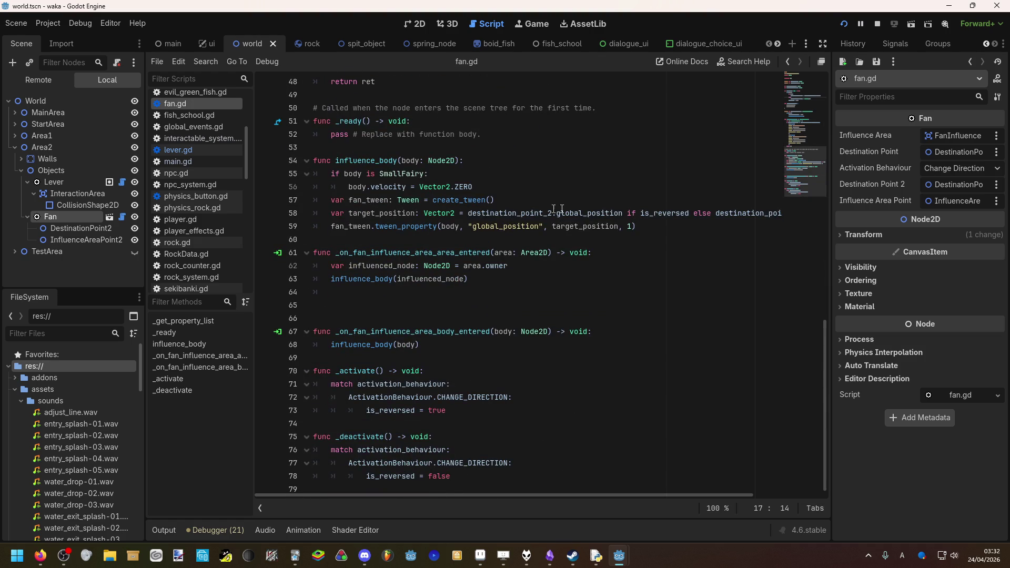
click(844, 24)
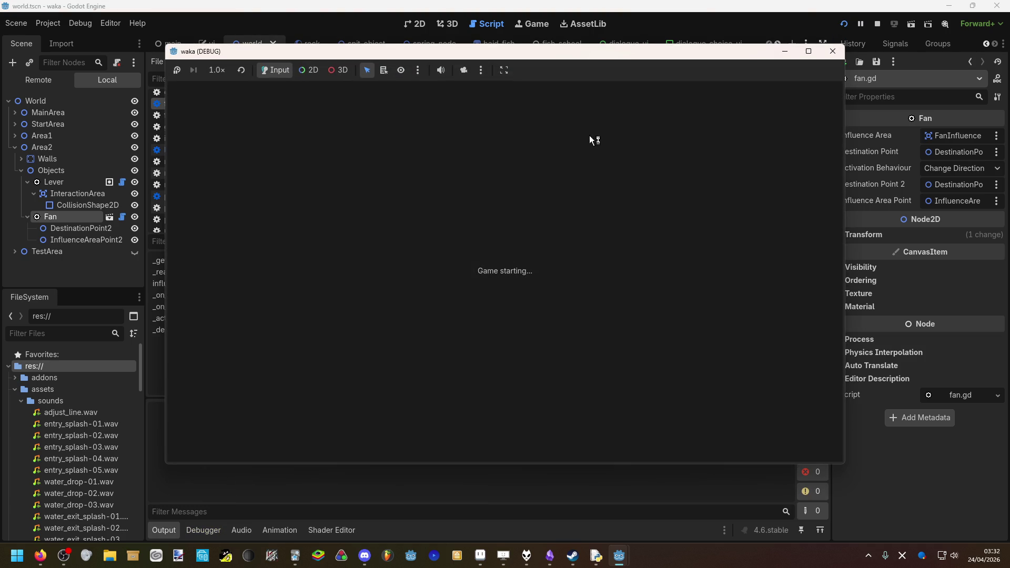
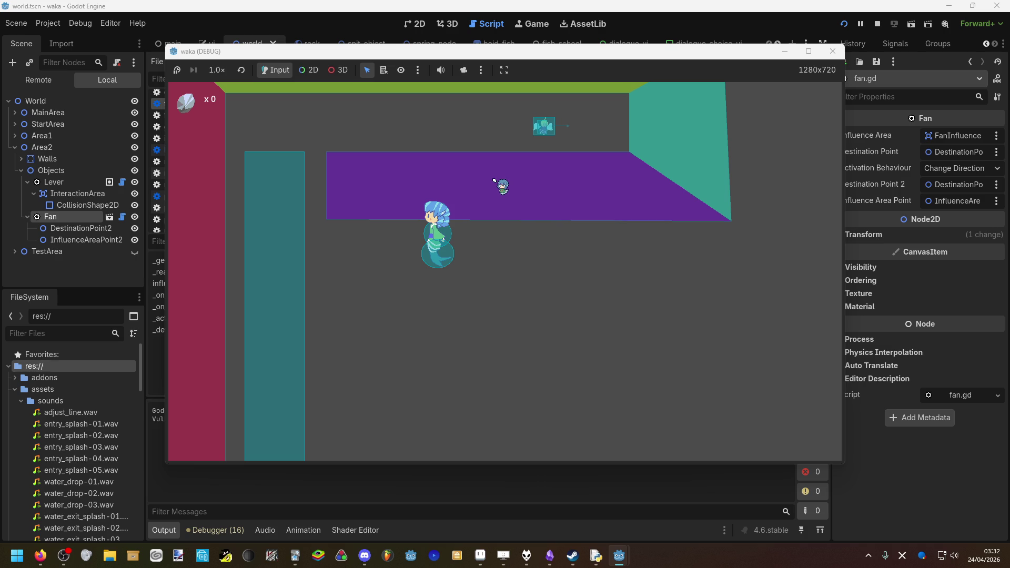
Swim the character right past the fan, then left and up, and stop the game with F8.
key(Right)
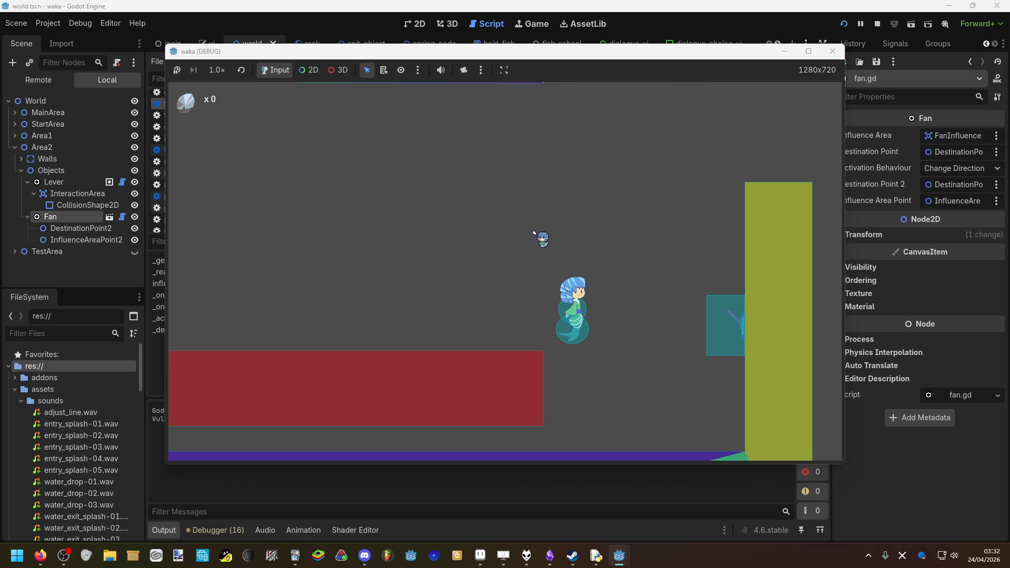
key(Left)
key(Up)
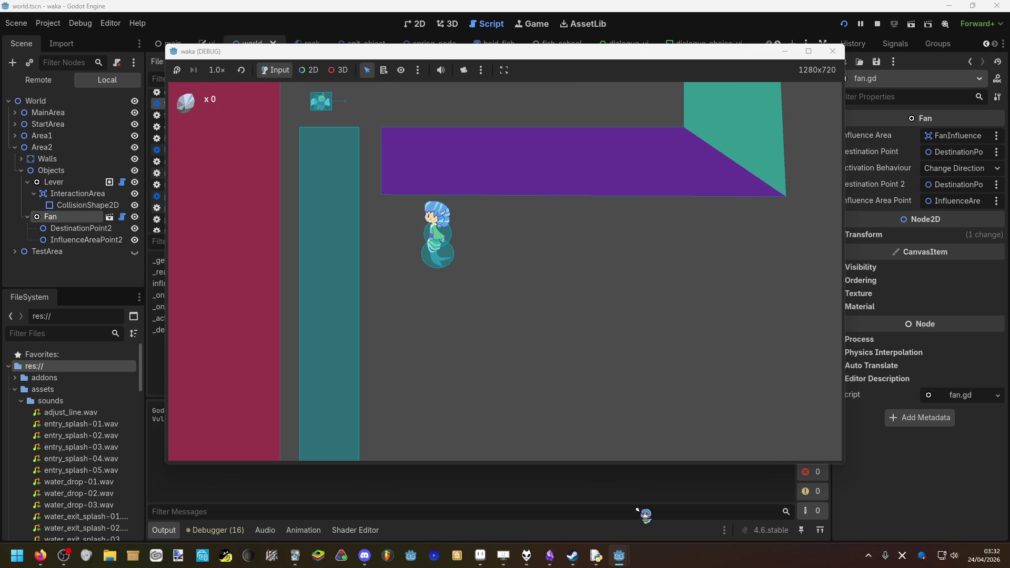
key(F8)
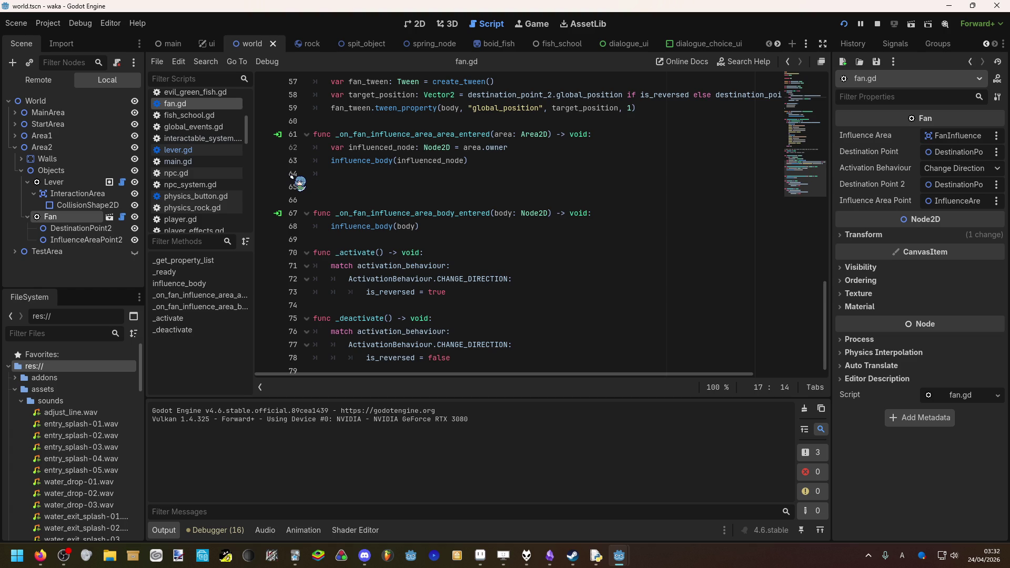
Switch to the main scene's 2D view and open the EpicPuzzle node's script, epic_puzzle.gd.
click(170, 44)
click(416, 24)
scroll(429, 206, down, 2)
scroll(353, 249, up, 4)
scroll(352, 237, up, 1)
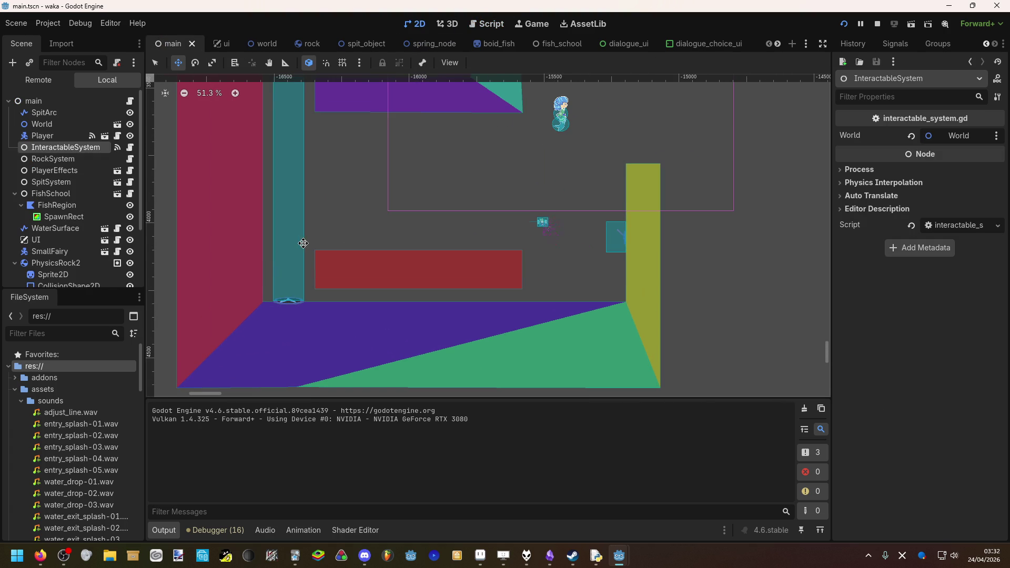
scroll(303, 243, up, 1)
scroll(339, 222, up, 1)
mouse_move(344, 221)
mouse_down()
mouse_move(395, 246)
mouse_move(412, 286)
mouse_up()
scroll(79, 247, down, 5)
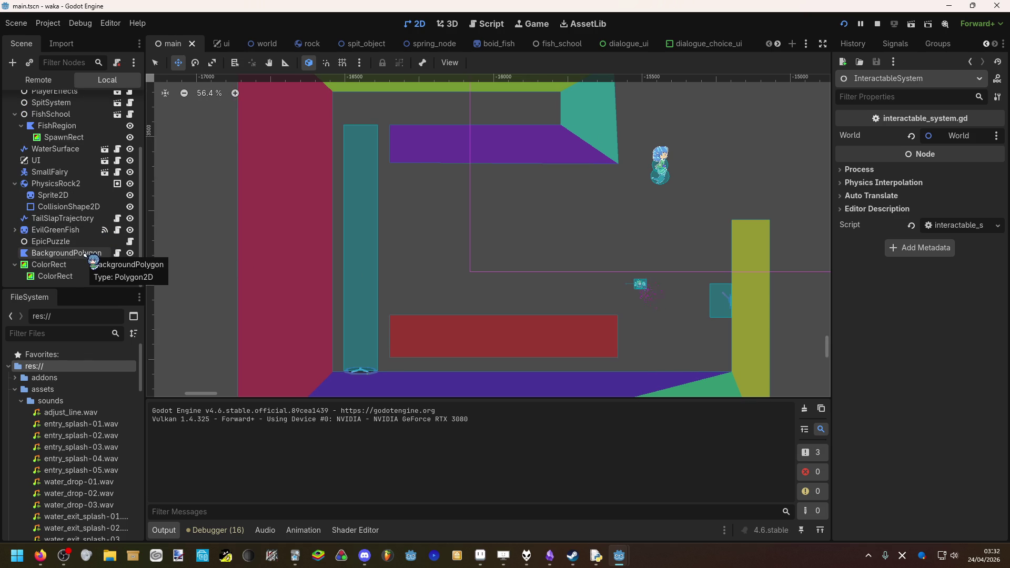
scroll(85, 255, up, 2)
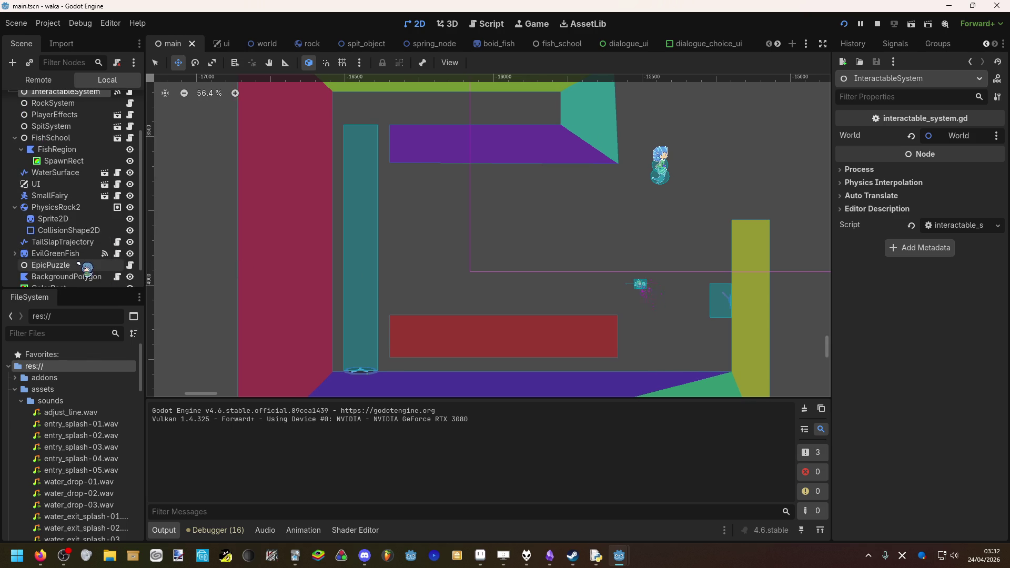
click(130, 265)
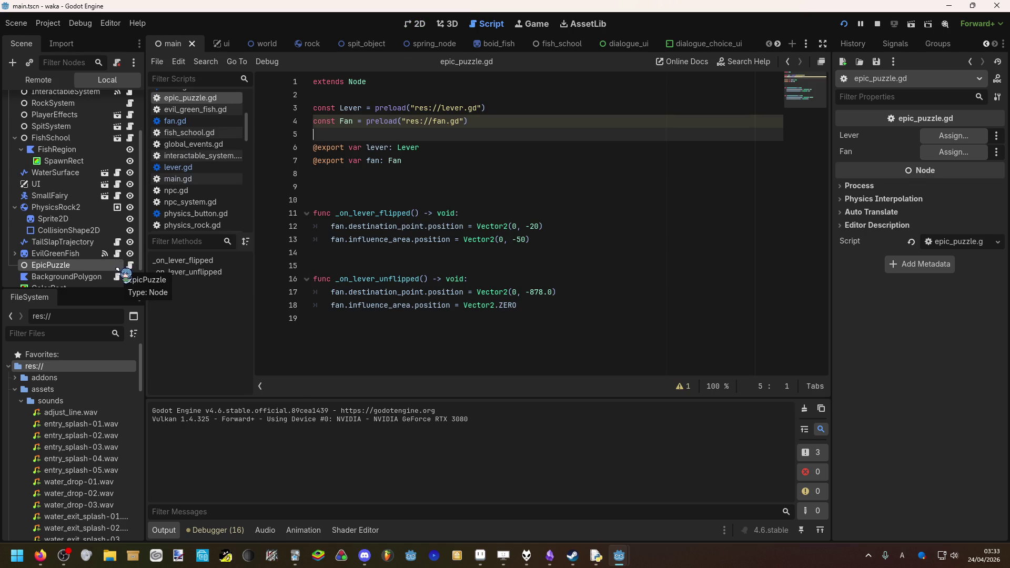
Delete the epic_puzzle.gd file from the FileSystem dock and remove it from the project.
right_click(126, 274)
click(115, 272)
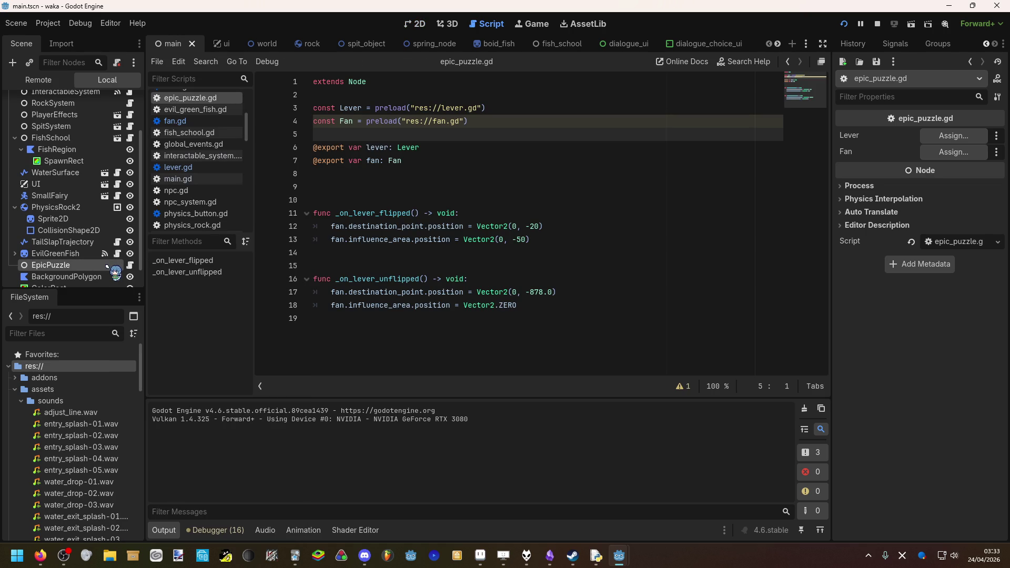
scroll(80, 420, down, 10)
scroll(80, 420, down, 8)
scroll(78, 419, up, 2)
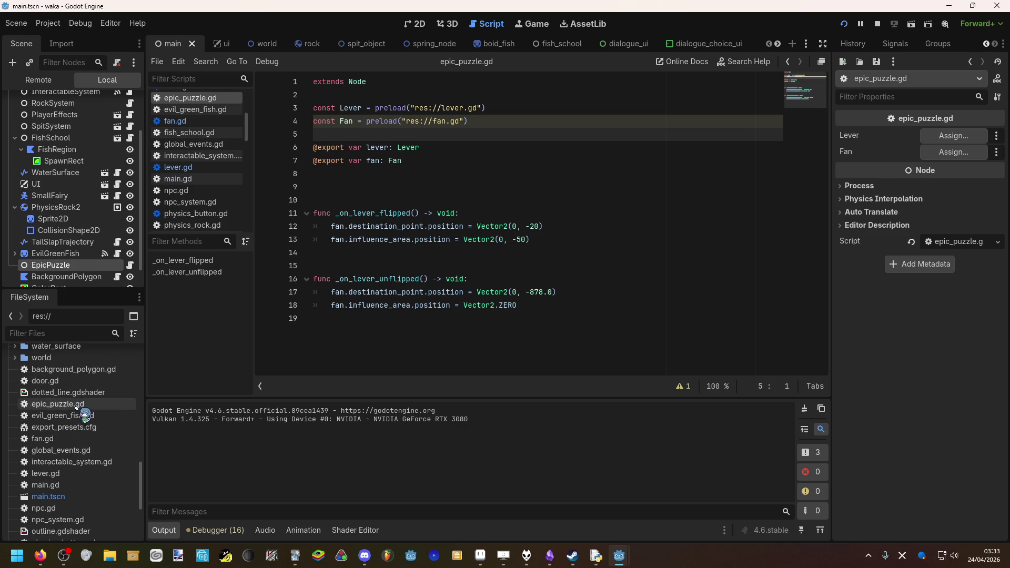
right_click(76, 409)
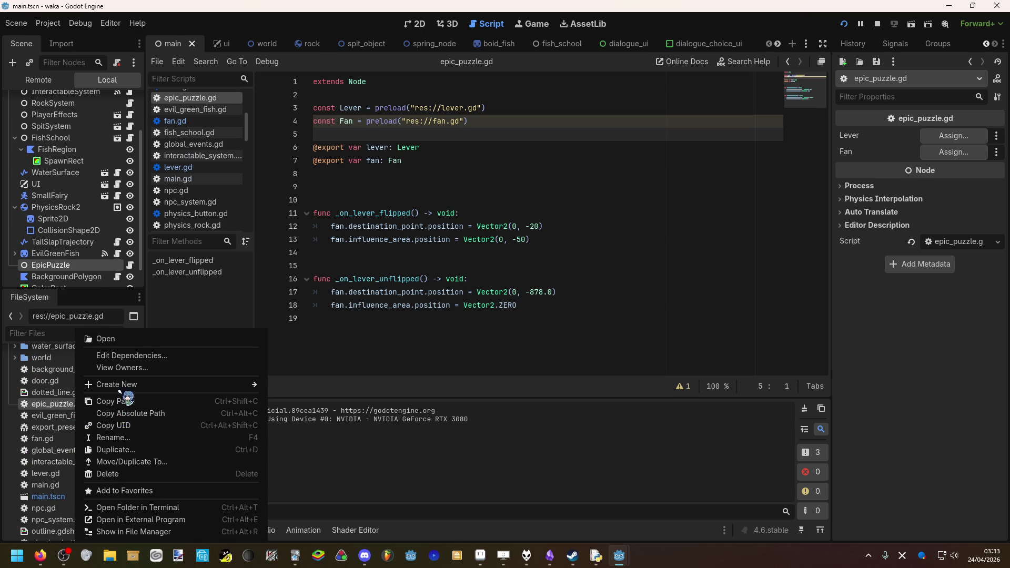
click(131, 474)
click(431, 375)
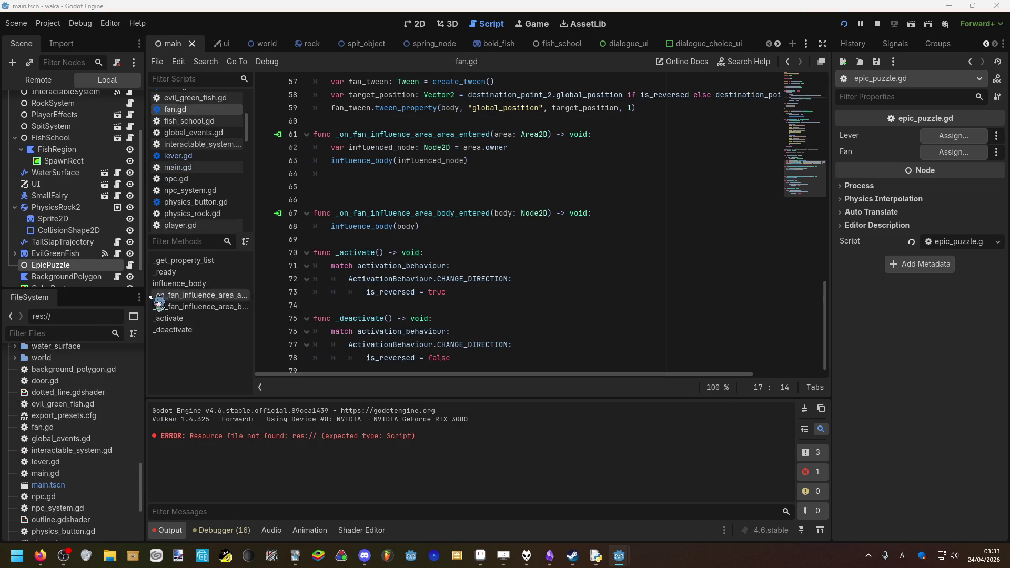
Delete the EpicPuzzle node from the main scene and save the scene.
right_click(121, 265)
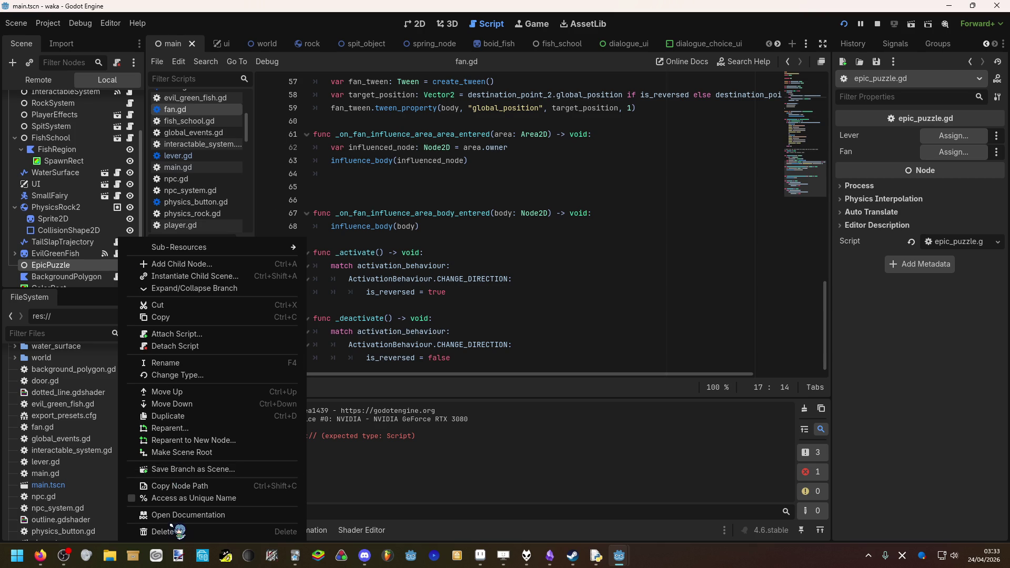
click(163, 532)
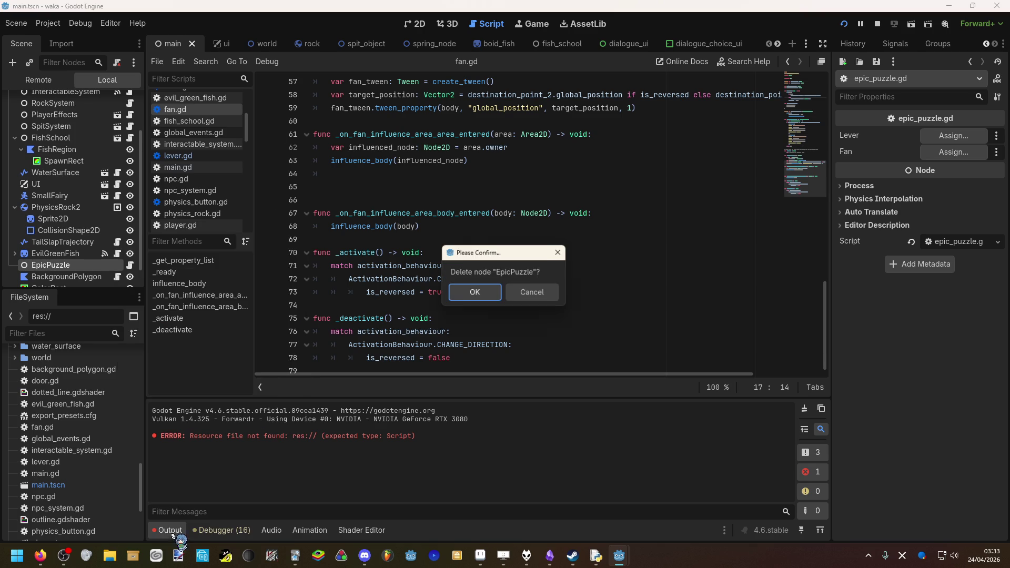
click(471, 298)
click(388, 266)
key(ctrl+s)
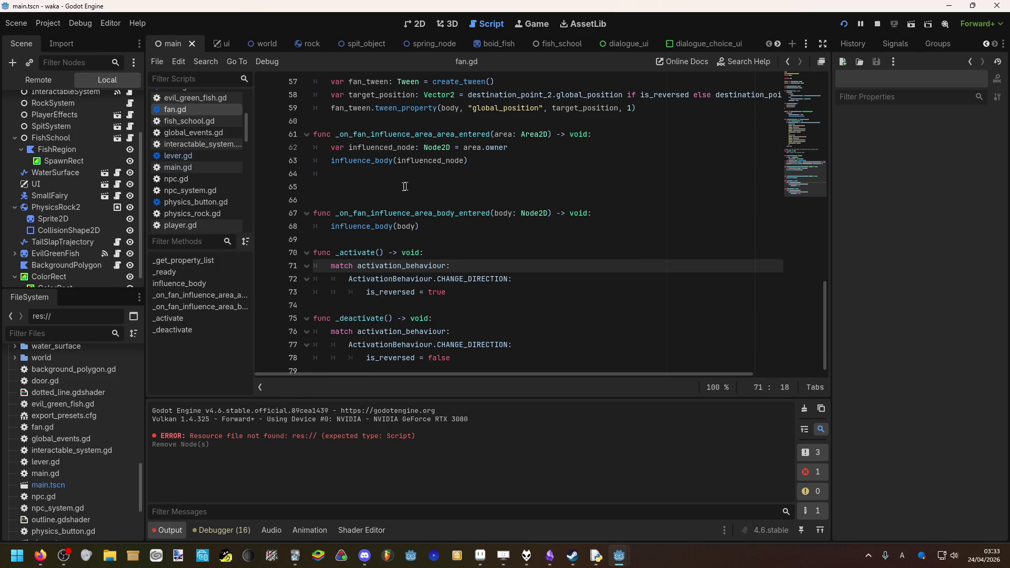
Scroll through the main scene's node tree and select SmallFairy to show it in the Inspector.
scroll(117, 226, up, 3)
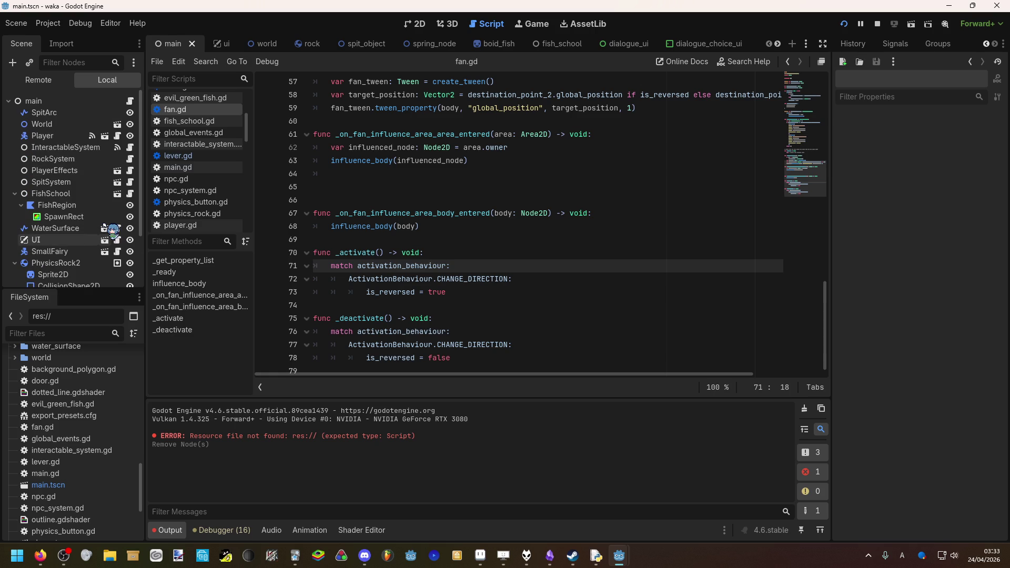
scroll(95, 208, down, 1)
scroll(97, 204, down, 1)
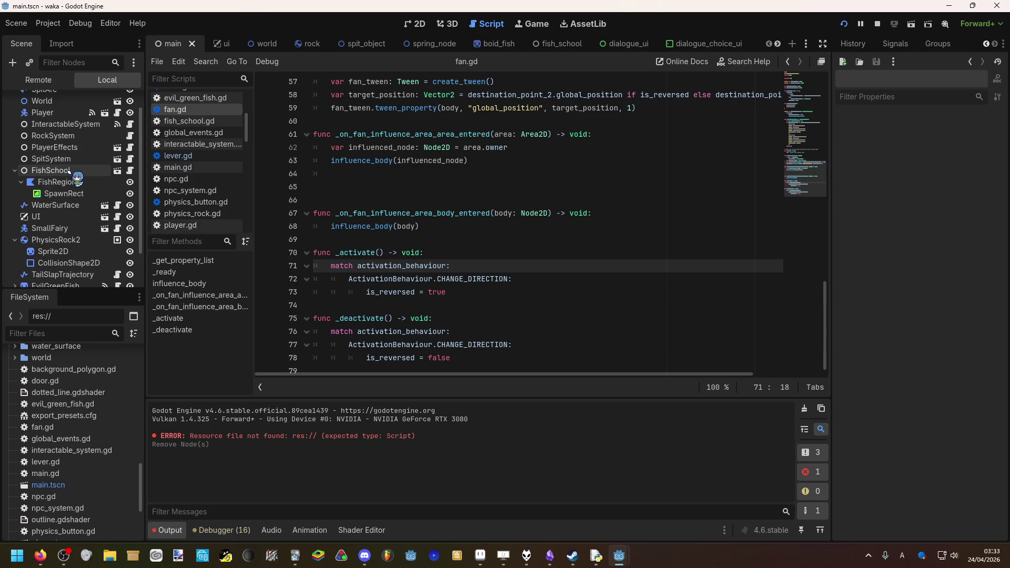
scroll(77, 177, up, 2)
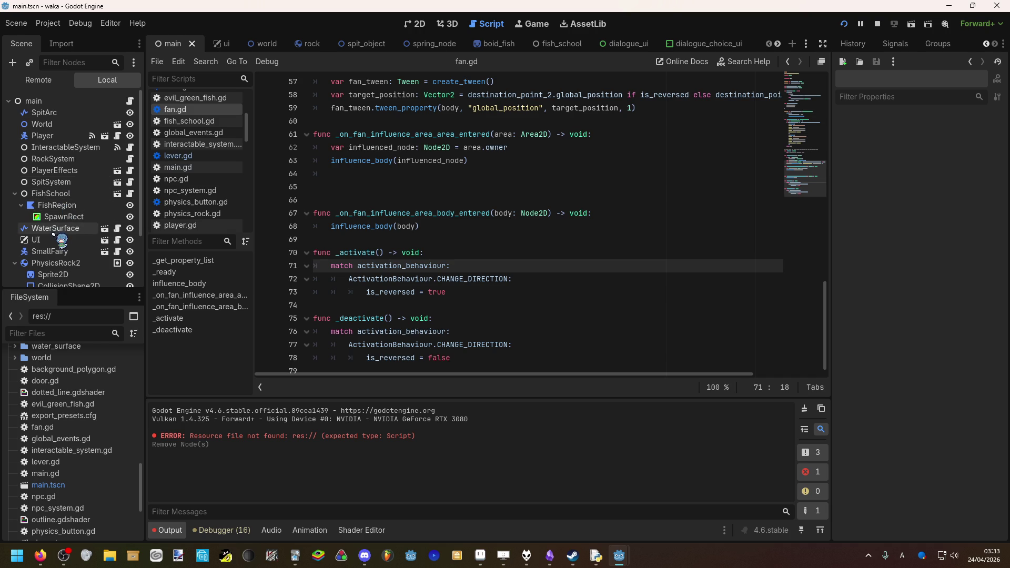
scroll(51, 245, down, 3)
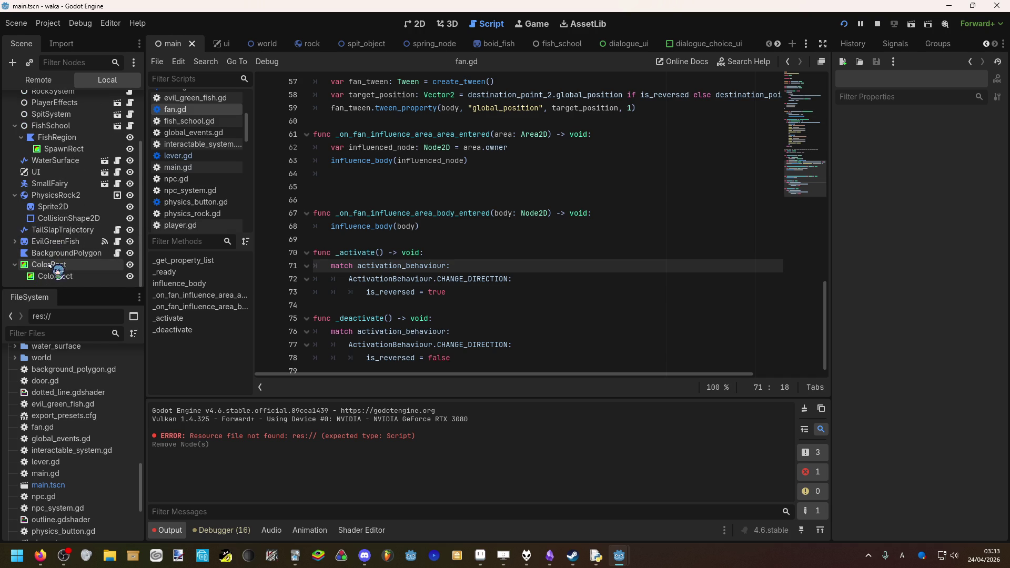
scroll(59, 247, up, 3)
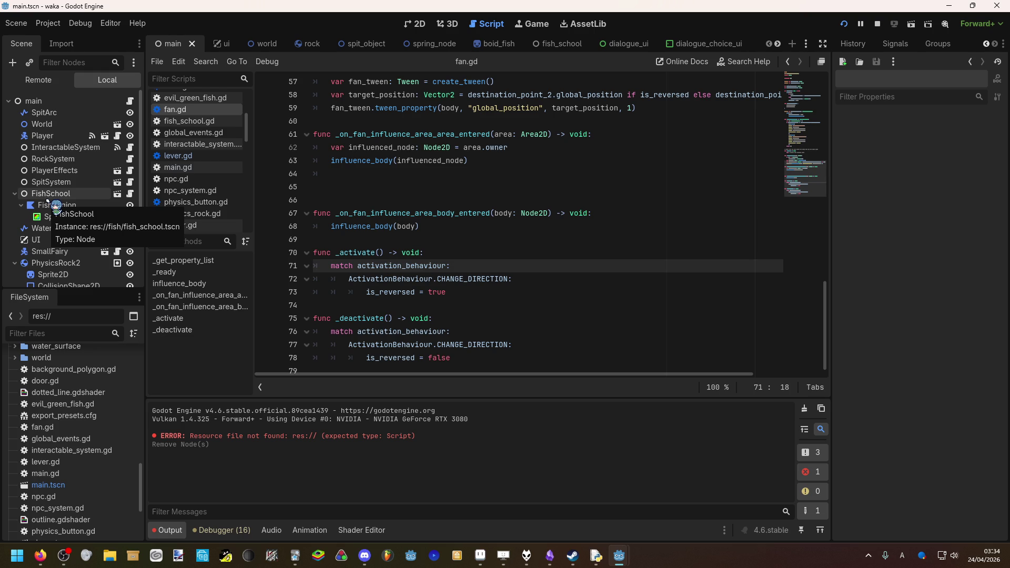
scroll(55, 205, down, 2)
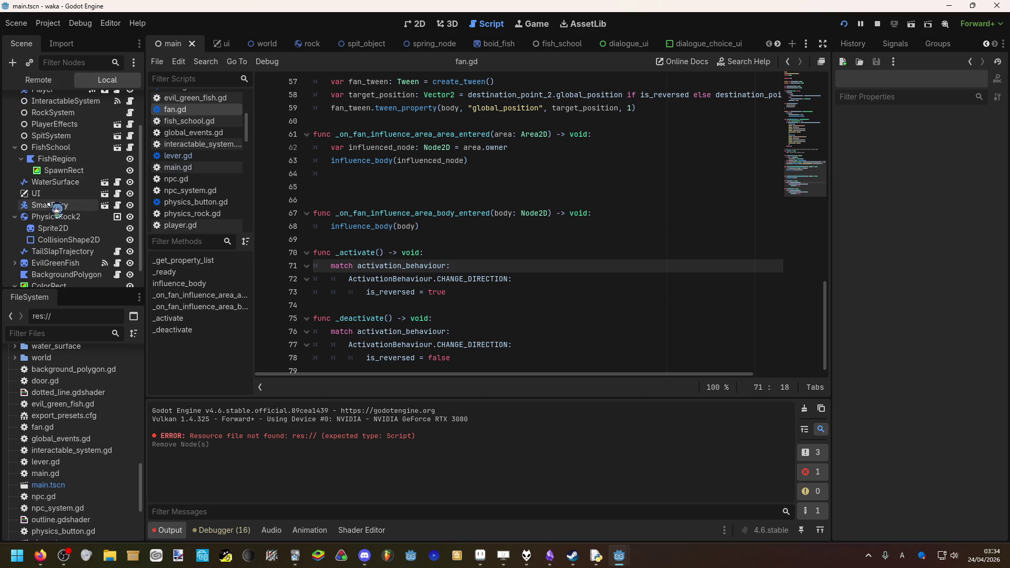
scroll(53, 210, down, 1)
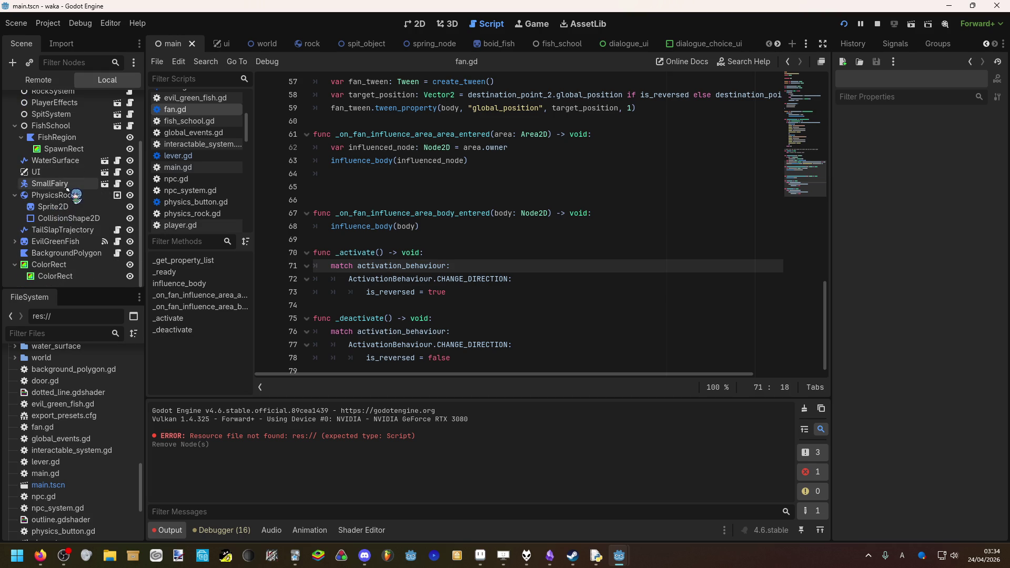
click(67, 188)
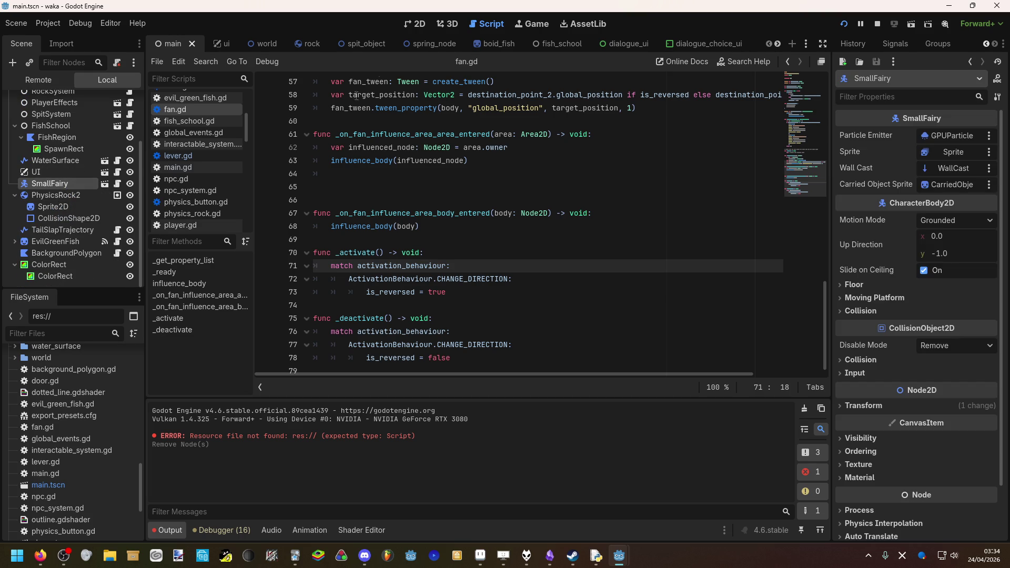
In the 2D view, attempt to move and rename SmallFairy in the Scene tree, cancelling both.
click(415, 23)
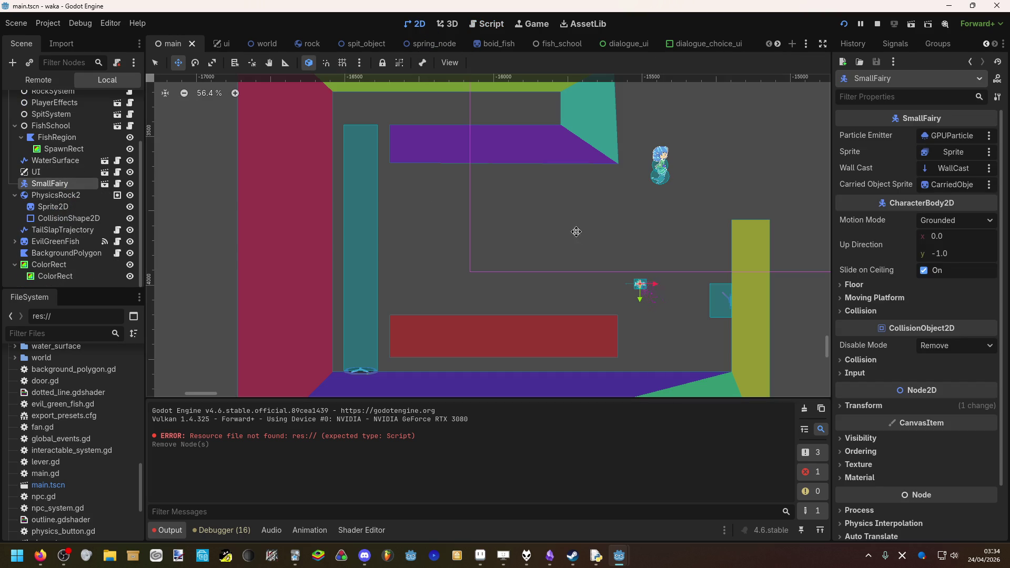
mouse_move(53, 184)
mouse_down()
mouse_move(87, 199)
mouse_move(68, 252)
mouse_up()
scroll(84, 221, up, 3)
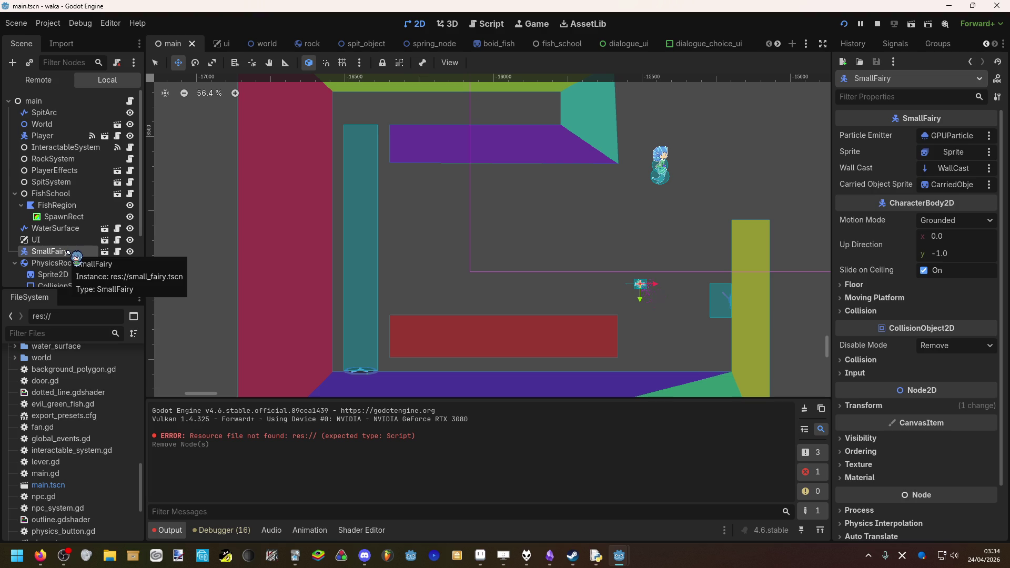
right_click(68, 252)
key(Escape)
drag(67, 252, 72, 263)
click(67, 252)
right_click(67, 249)
click(98, 280)
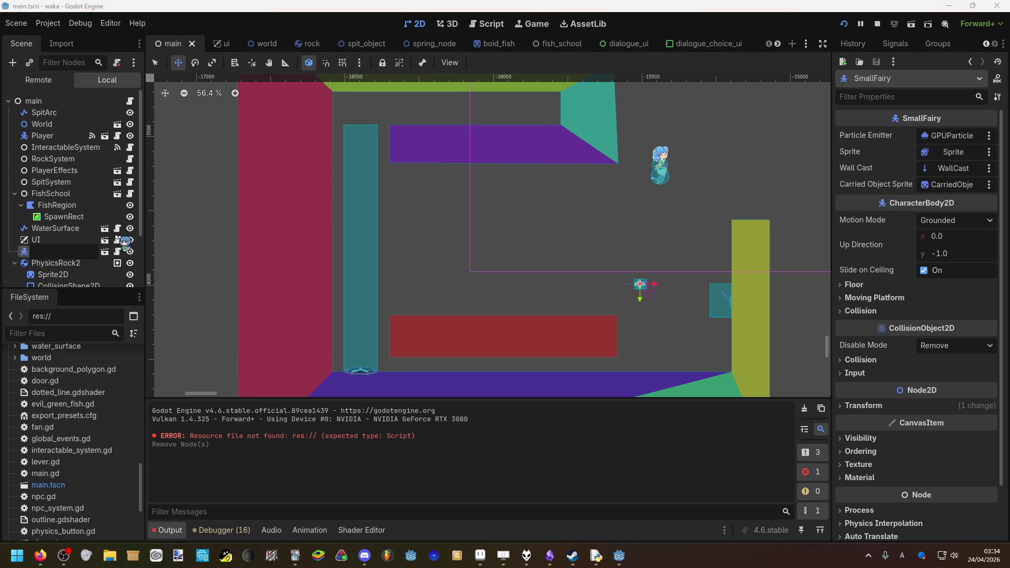
key(Escape)
Cut SmallFairy out of the main scene and save main.tscn.
right_click(58, 252)
click(74, 260)
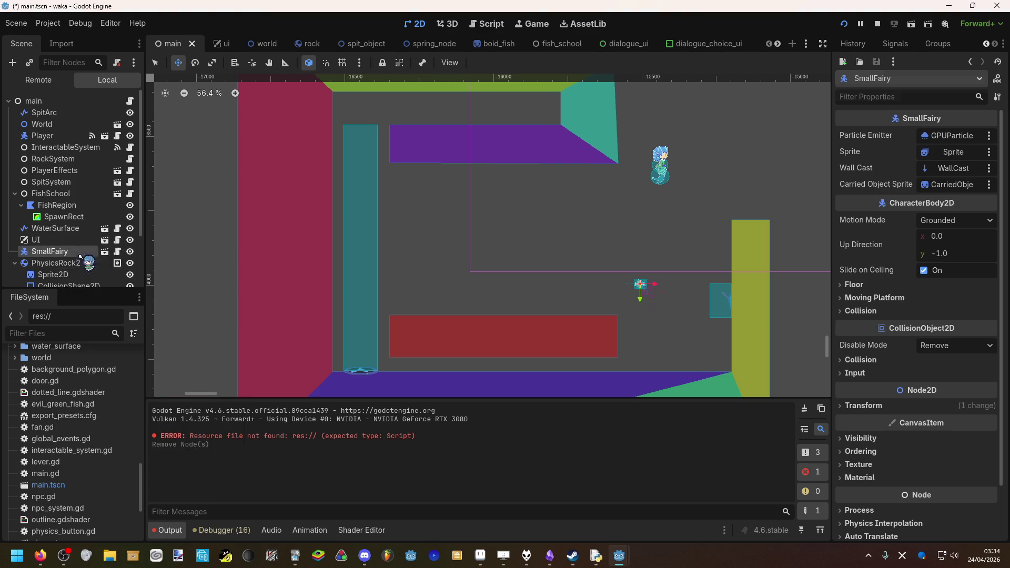
key(ctrl+s)
Paste SmallFairy under the world scene's Objects node and frame it in the viewport.
click(118, 126)
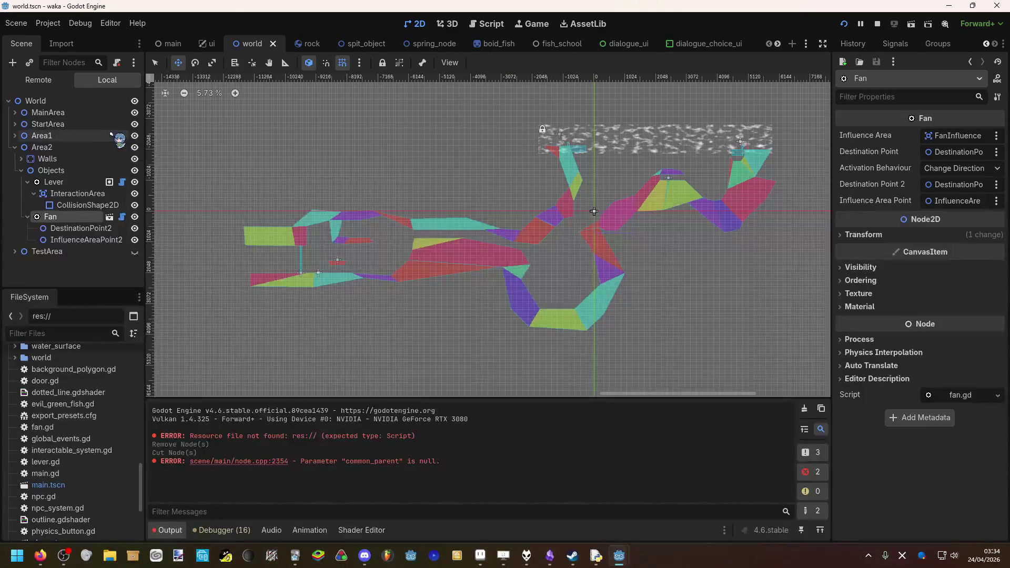
right_click(66, 171)
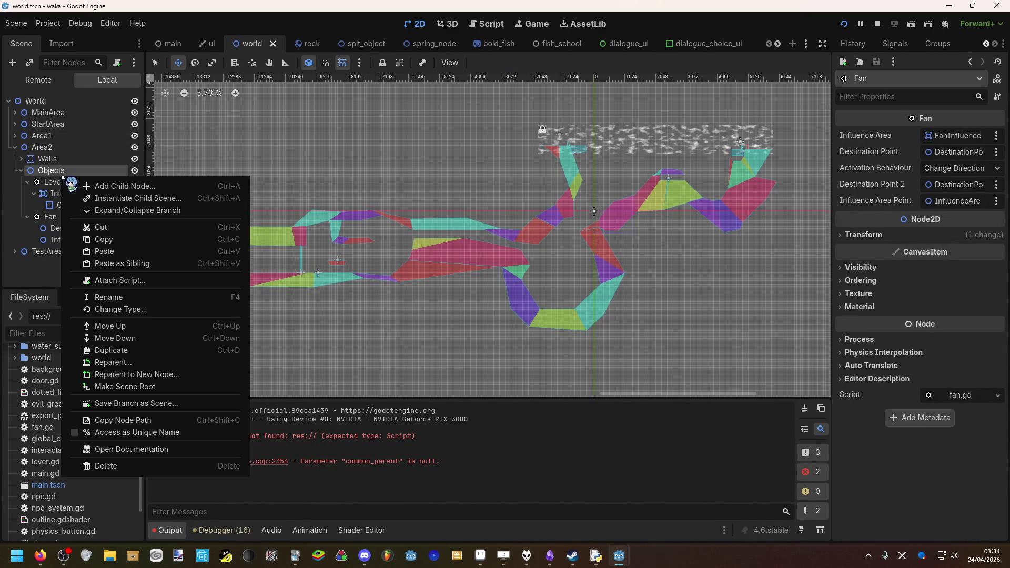
click(113, 261)
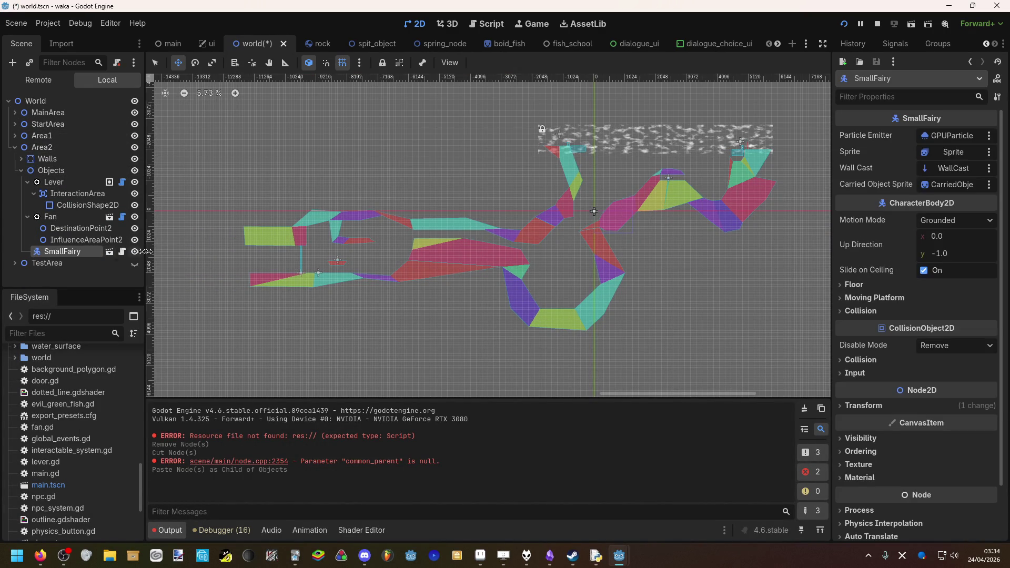
scroll(219, 273, up, 2)
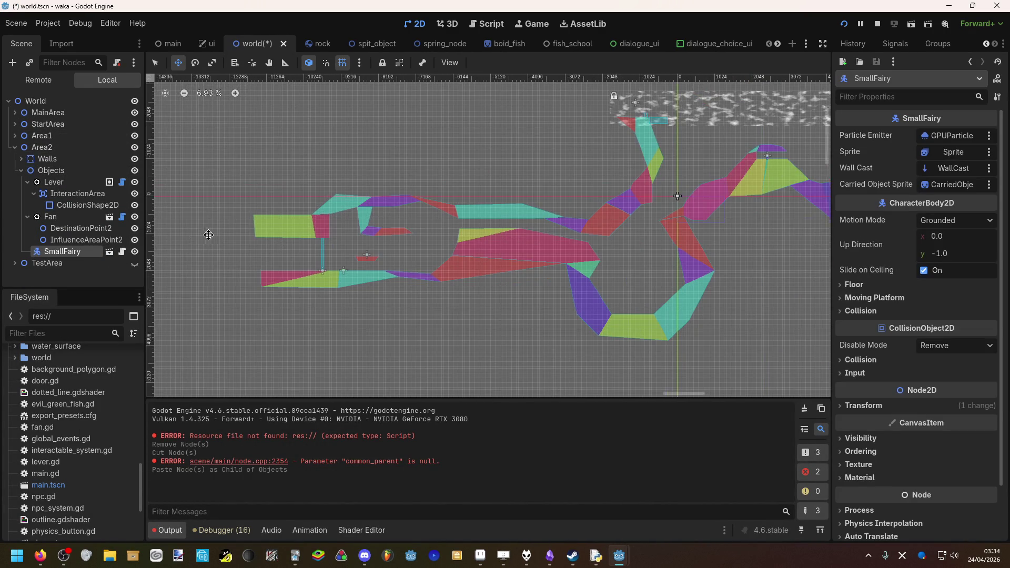
key(f)
scroll(609, 181, up, 6)
scroll(632, 223, up, 2)
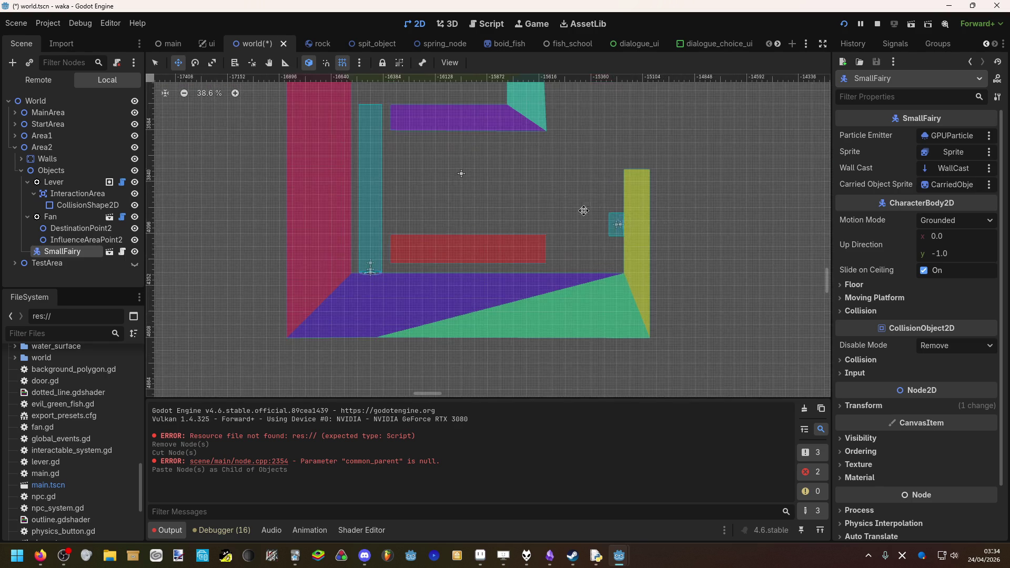
scroll(414, 187, up, 3)
scroll(441, 190, down, 15)
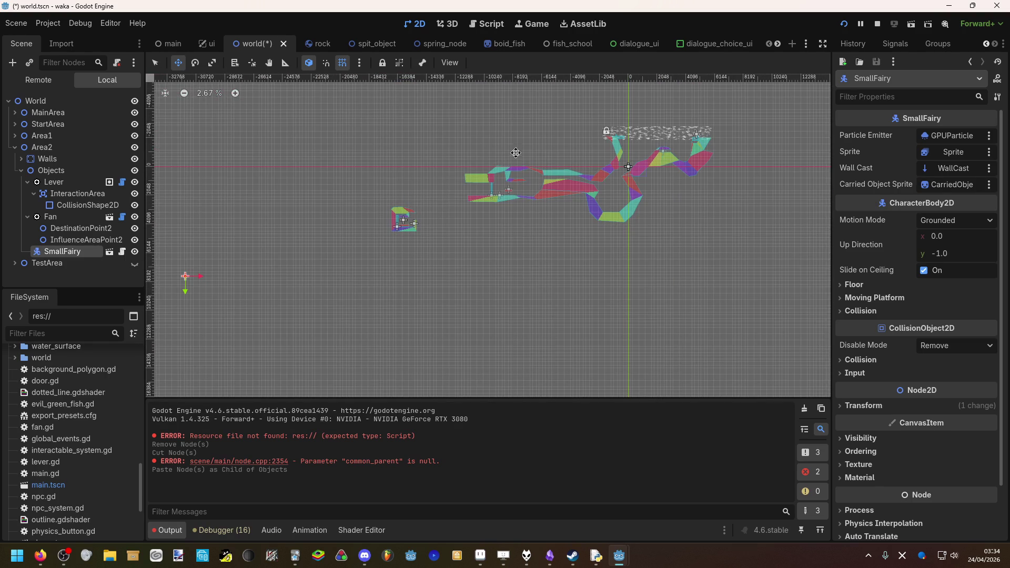
scroll(449, 279, up, 6)
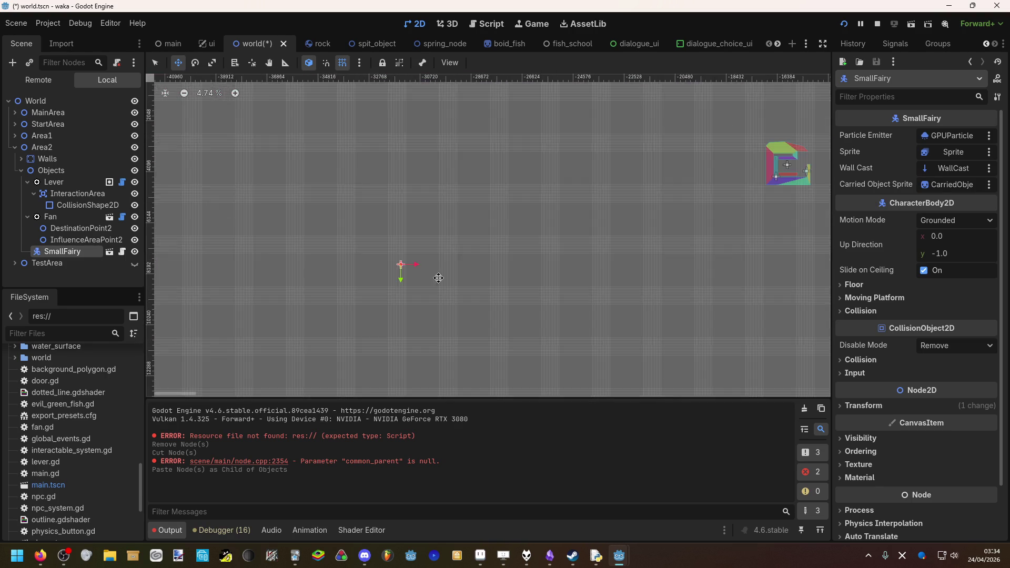
scroll(407, 259, up, 7)
scroll(408, 250, up, 1)
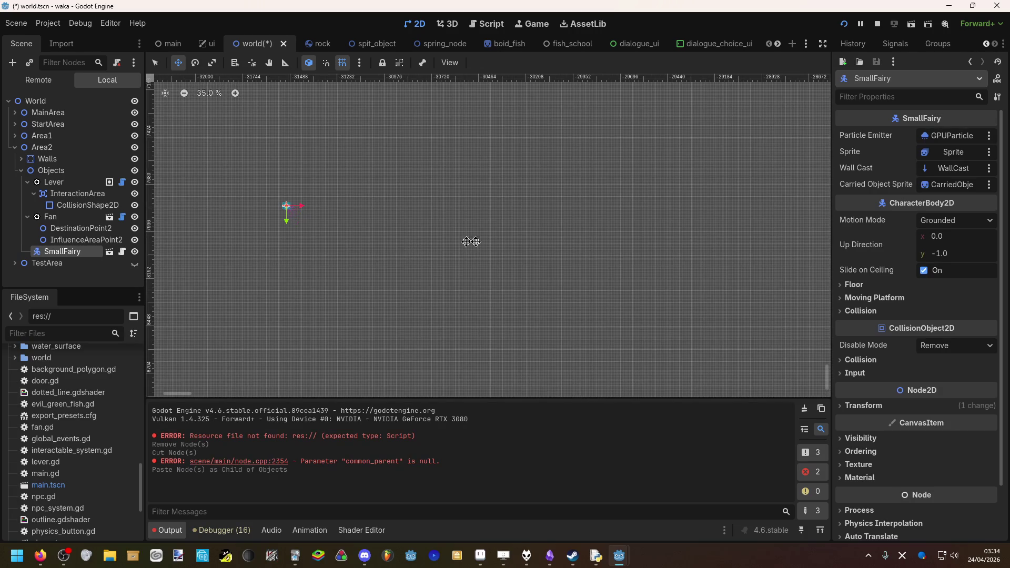
scroll(275, 212, up, 5)
scroll(287, 206, down, 2)
Drag SmallFairy into the walled room beside the fan, then deselect it in select mode.
mouse_move(431, 177)
mouse_down()
mouse_move(442, 198)
mouse_move(476, 214)
mouse_move(190, 258)
mouse_up()
scroll(458, 206, down, 12)
drag(588, 186, 595, 186)
mouse_move(499, 206)
mouse_down()
mouse_move(598, 180)
mouse_move(254, 266)
mouse_up()
scroll(580, 159, up, 3)
scroll(447, 227, up, 10)
mouse_move(464, 230)
mouse_down()
mouse_move(407, 227)
mouse_move(567, 285)
mouse_up()
scroll(533, 276, down, 1)
key(q)
click(544, 254)
scroll(556, 251, up, 4)
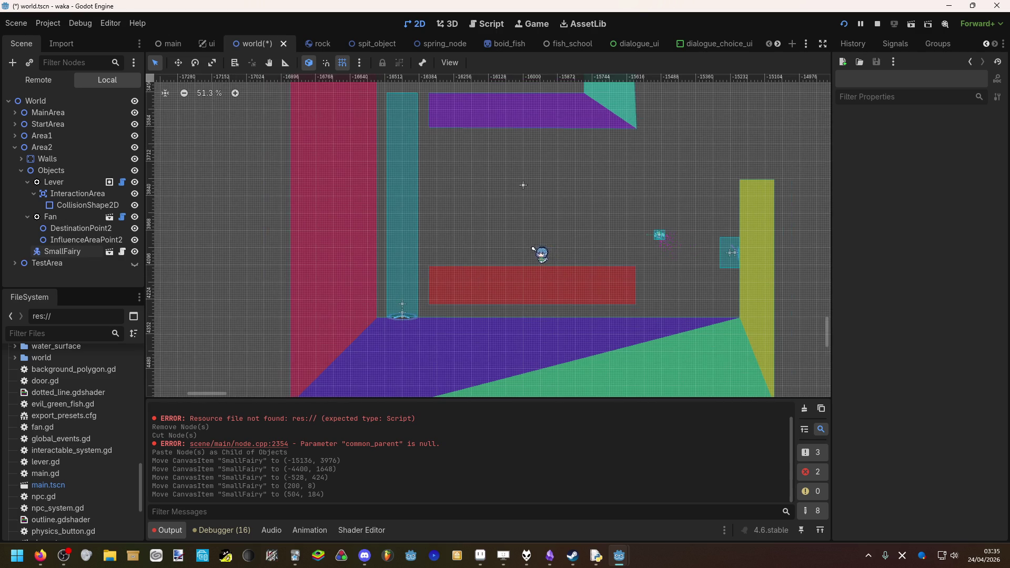
Save world.tscn with the fairy in its new position.
scroll(559, 249, up, 6)
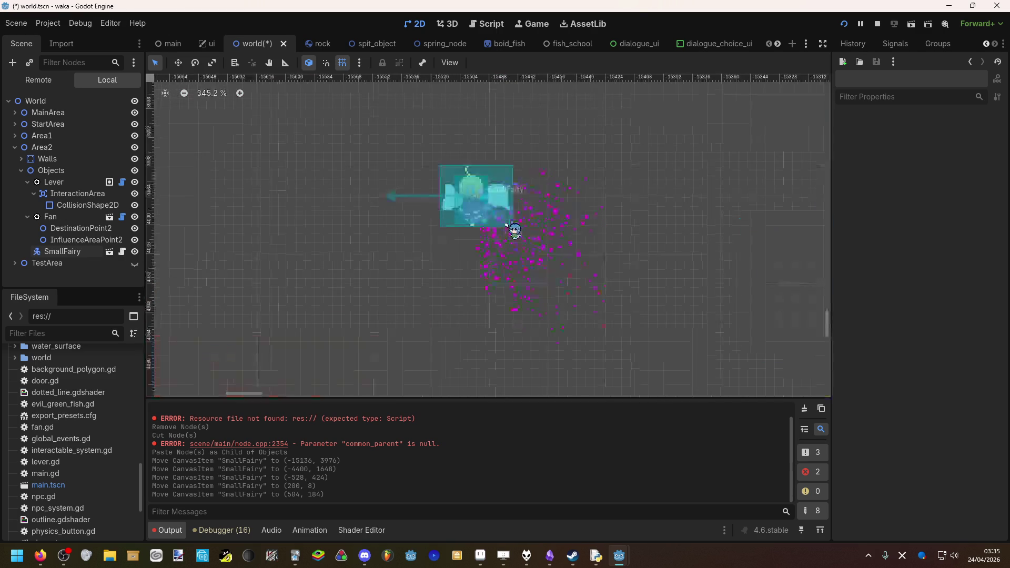
scroll(506, 225, down, 3)
scroll(506, 225, down, 10)
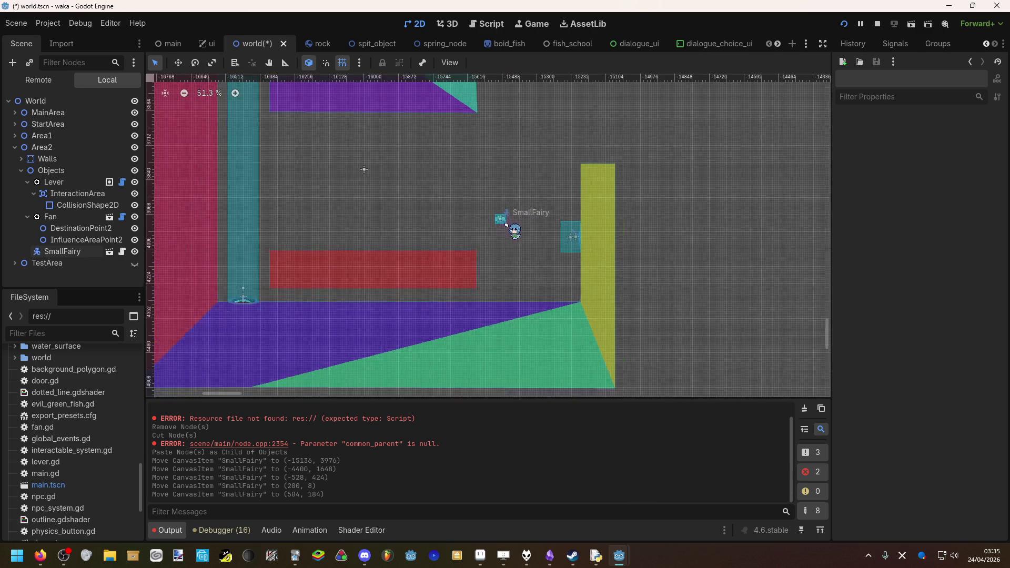
key(ctrl+s)
Zoom and pan around the whole level to check the fairy's placement.
scroll(507, 225, down, 14)
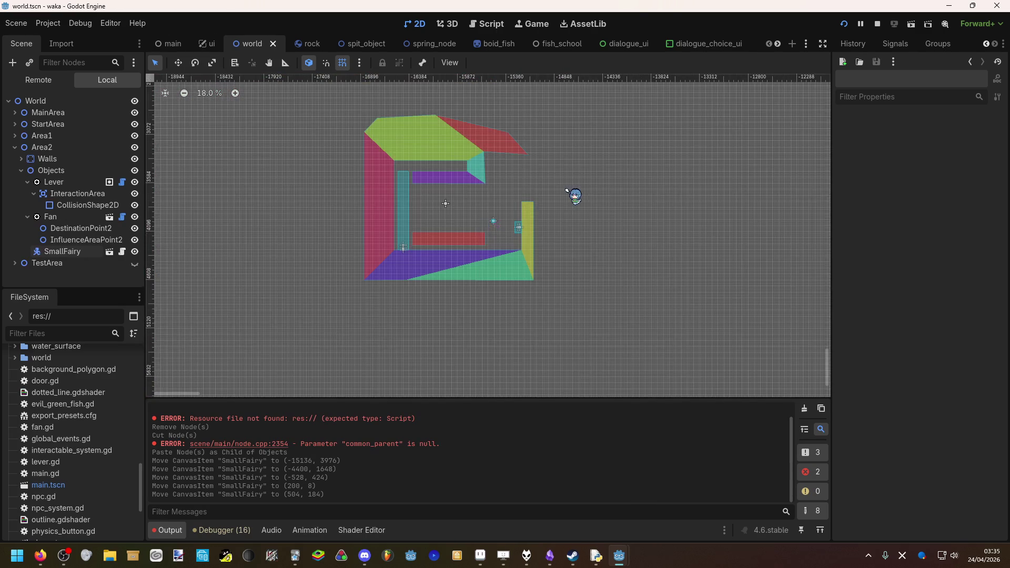
mouse_move(464, 209)
mouse_down()
mouse_move(368, 224)
mouse_move(481, 232)
mouse_move(528, 261)
mouse_move(388, 331)
mouse_move(409, 300)
mouse_move(404, 308)
mouse_up()
scroll(368, 224, down, 5)
scroll(480, 232, right, 5)
scroll(388, 331, right, 5)
scroll(388, 331, up, 3)
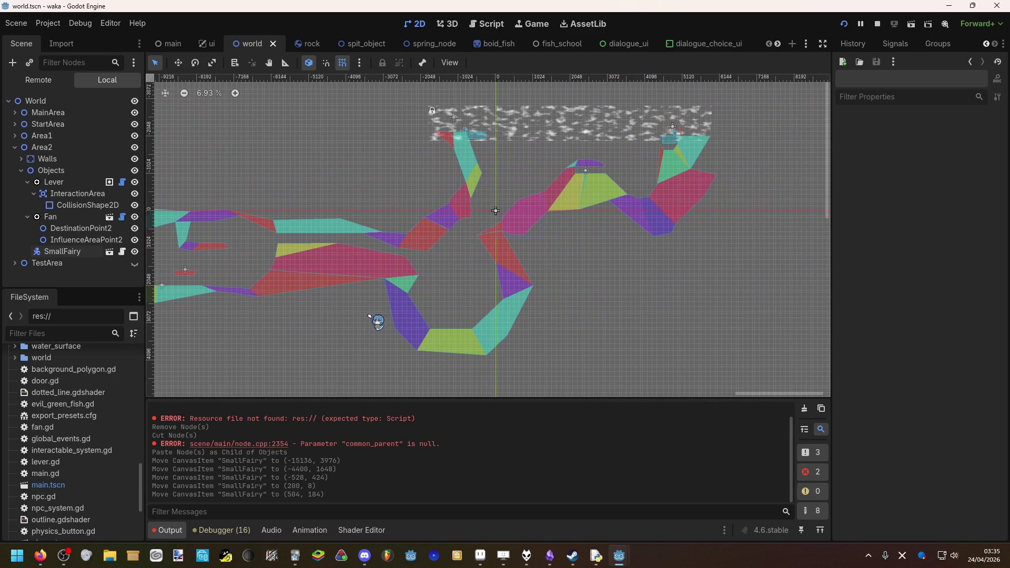
scroll(495, 211, up, 8)
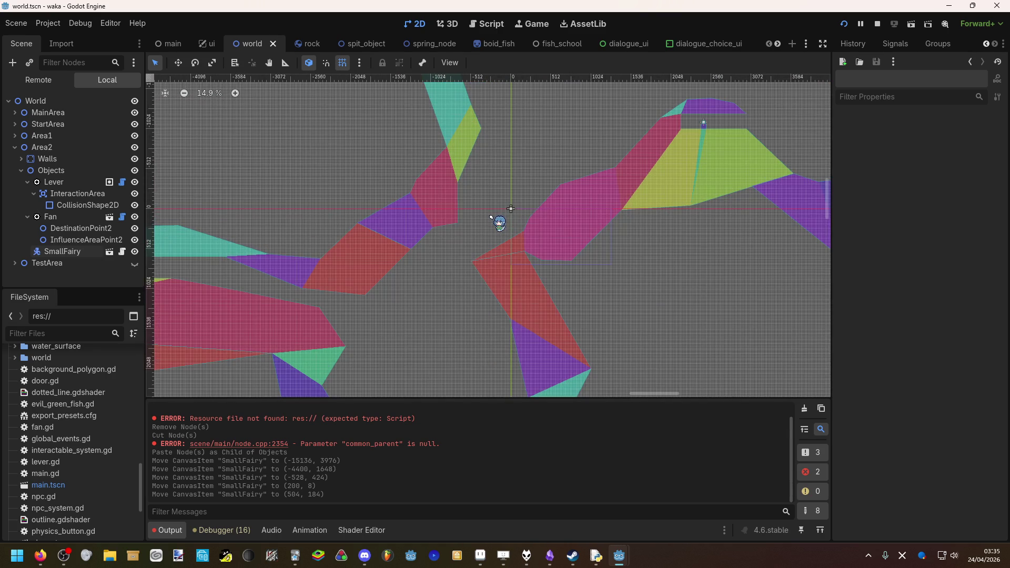
scroll(492, 216, down, 10)
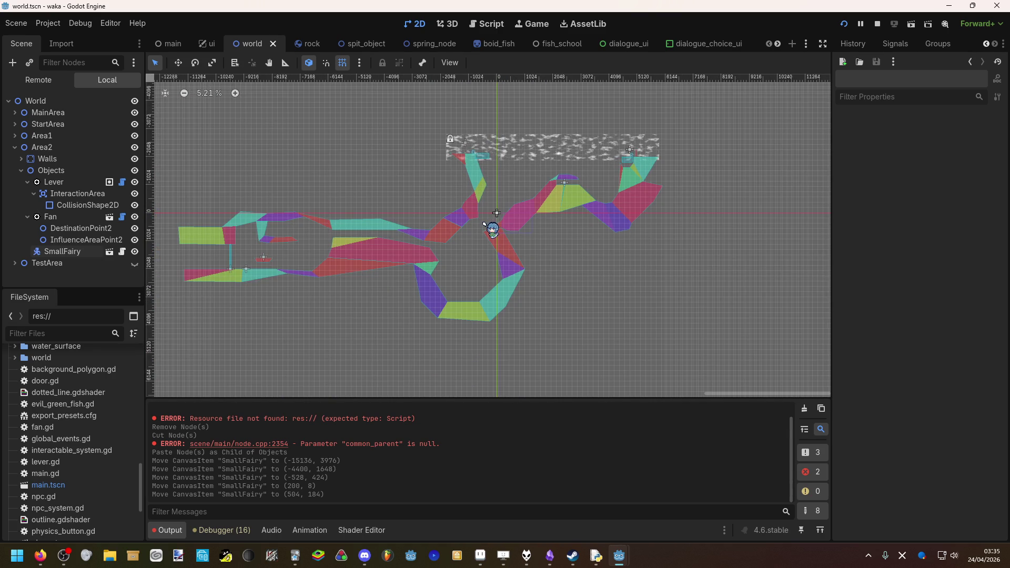
scroll(442, 218, left, 5)
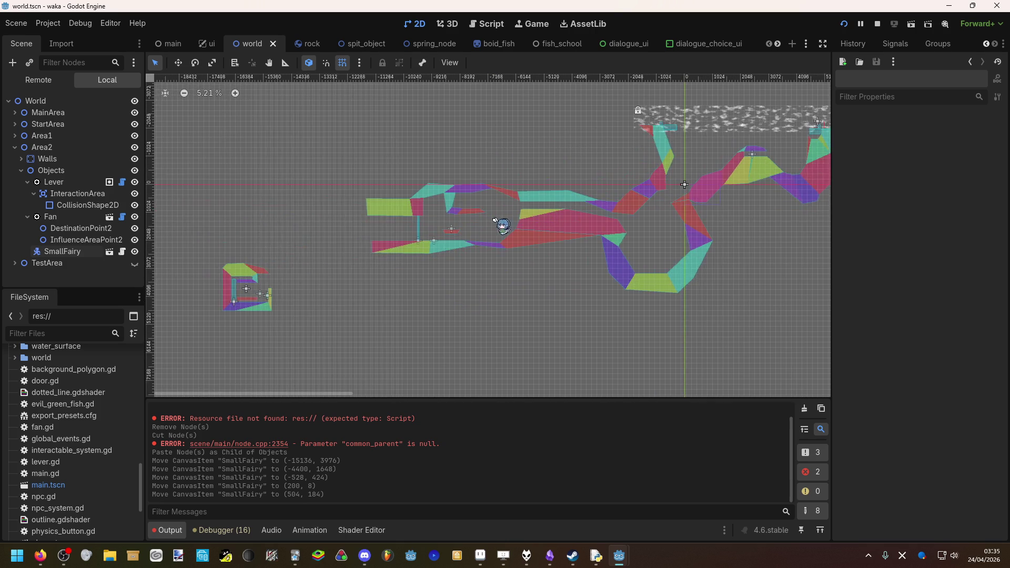
scroll(340, 290, up, 11)
scroll(340, 290, up, 13)
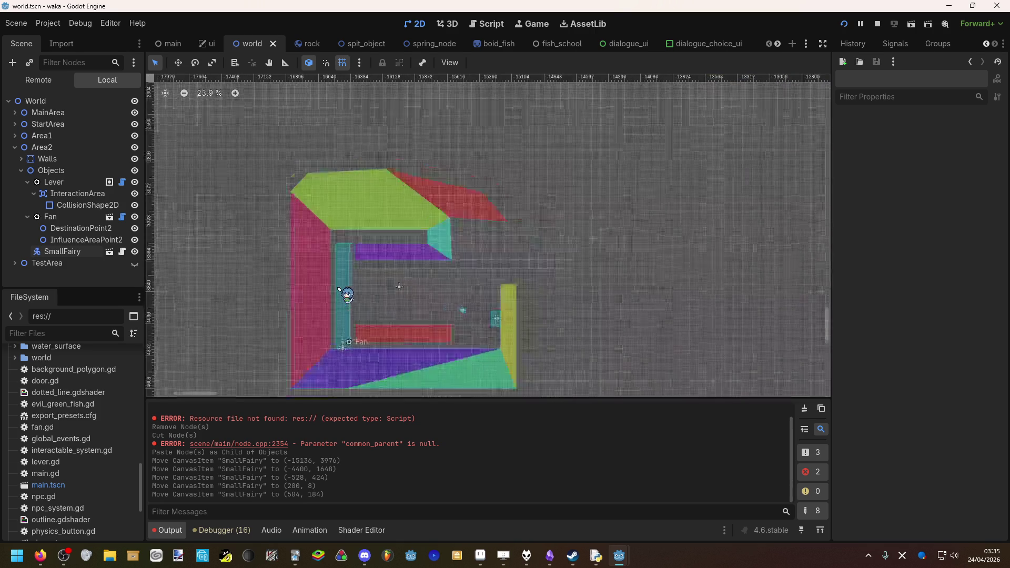
scroll(474, 255, down, 2)
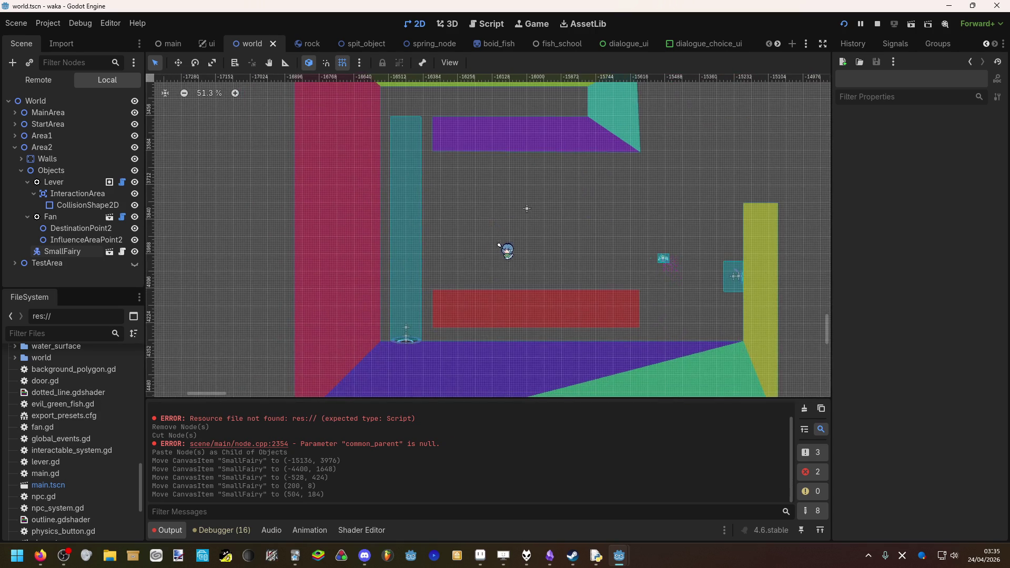
scroll(501, 247, up, 2)
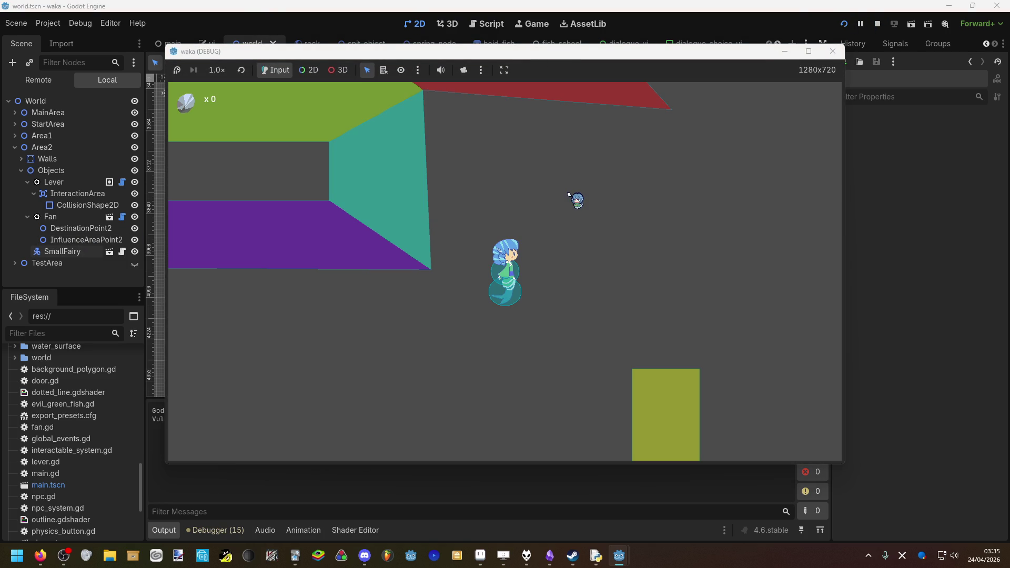
Swim the mermaid left, up and down into the fan's updraft, then back out of it.
key(Left)
key(Down)
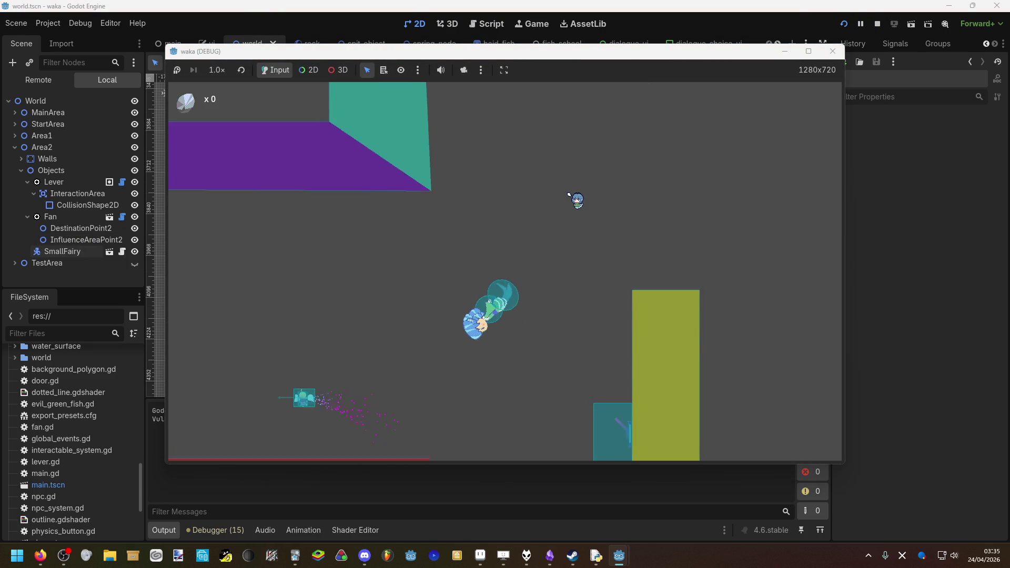
key(Left)
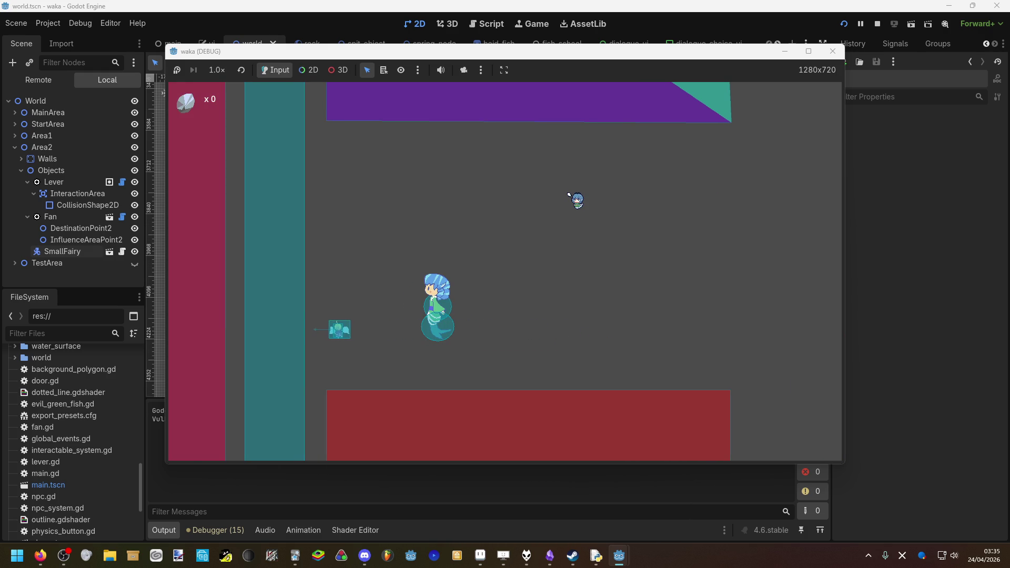
key(Up)
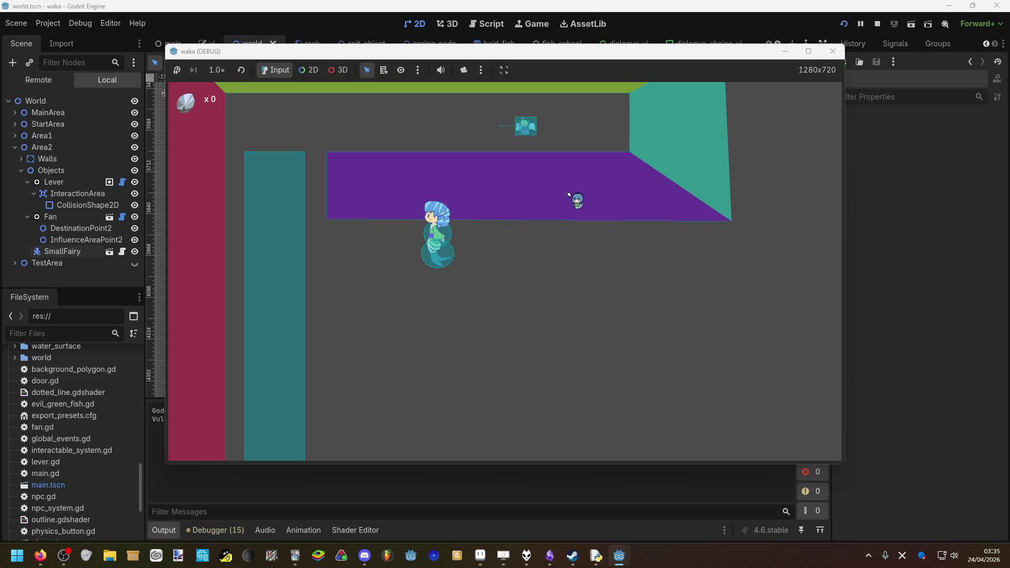
key(Left)
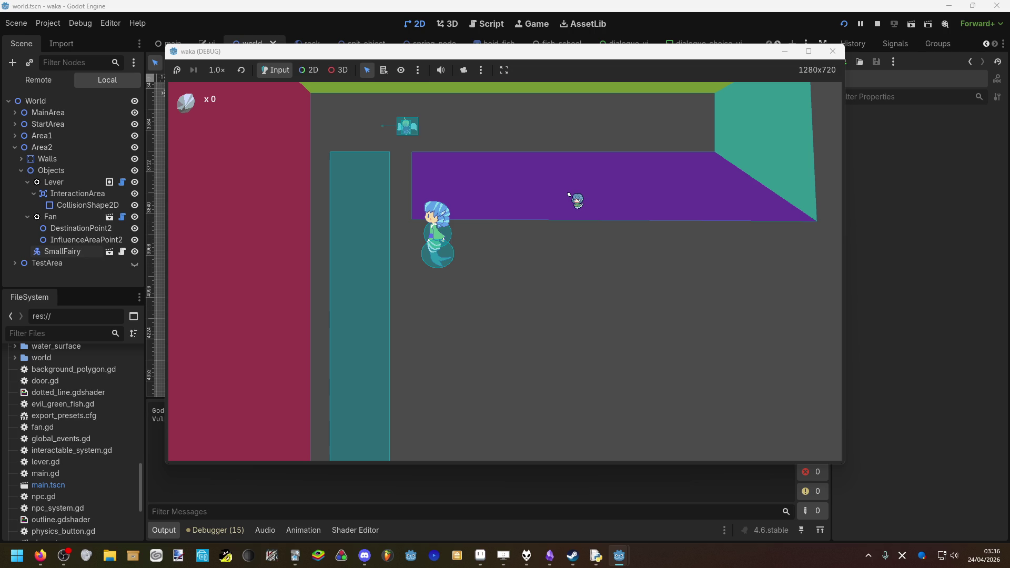
key(Down)
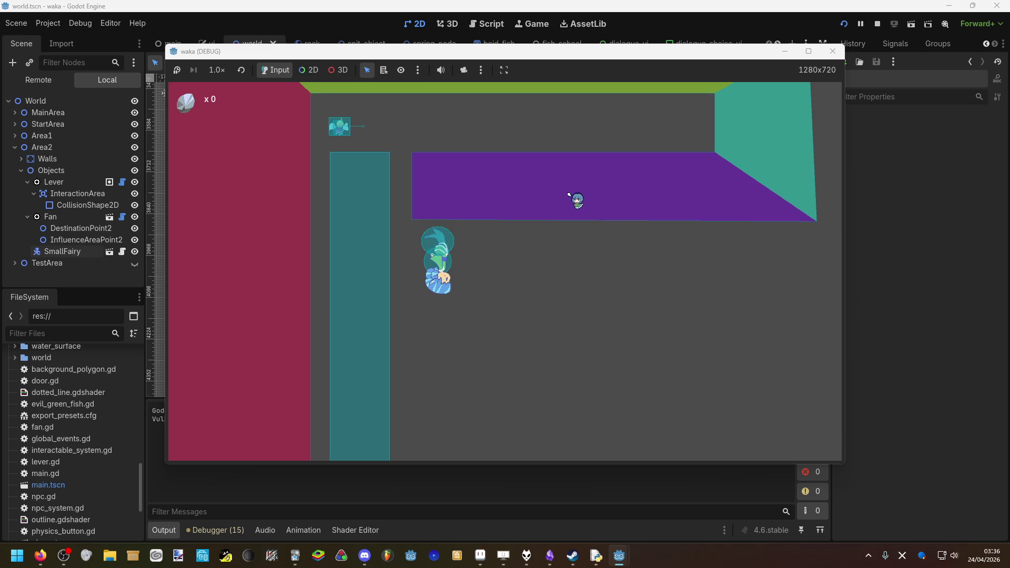
key(Left)
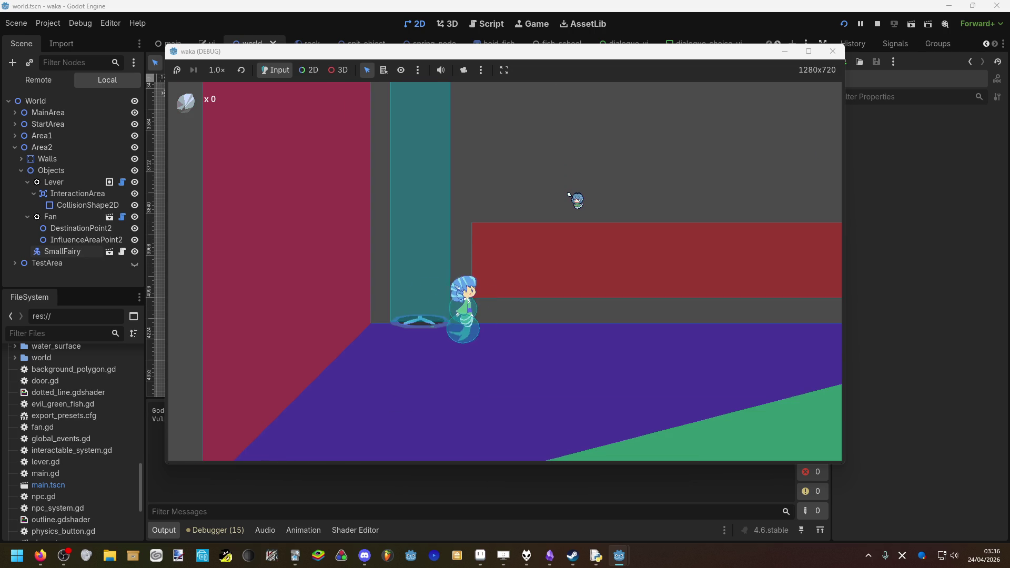
key(Right)
key(Up)
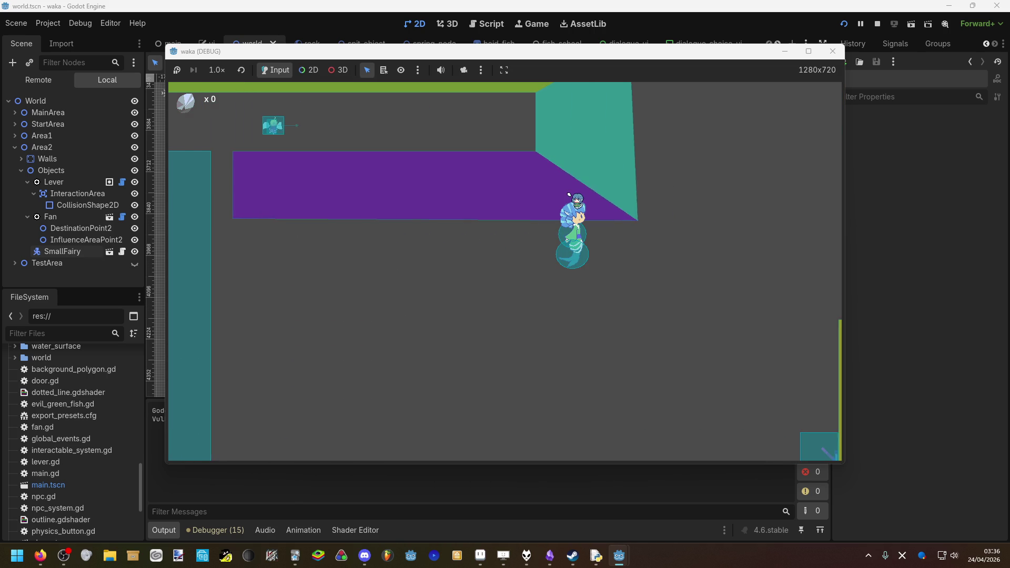
key(Down)
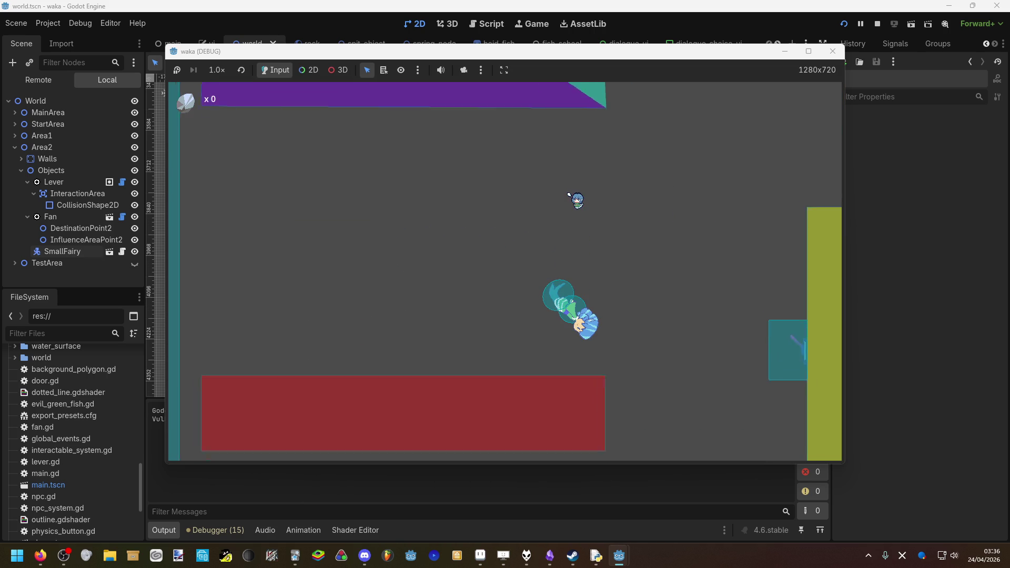
Swim onto the red platform, over to the yellow wall and back, then stop the game.
key(Up)
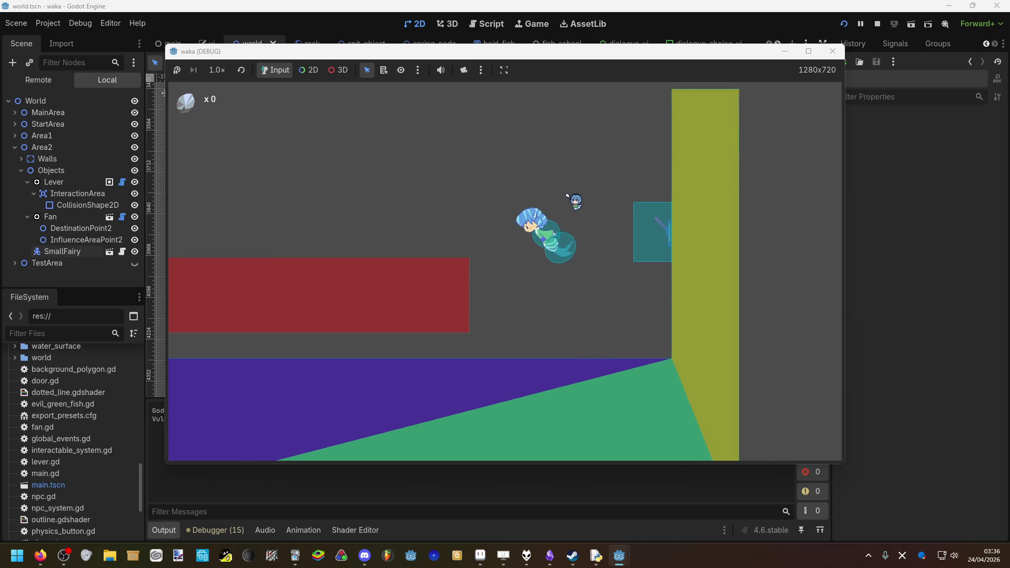
key(Left)
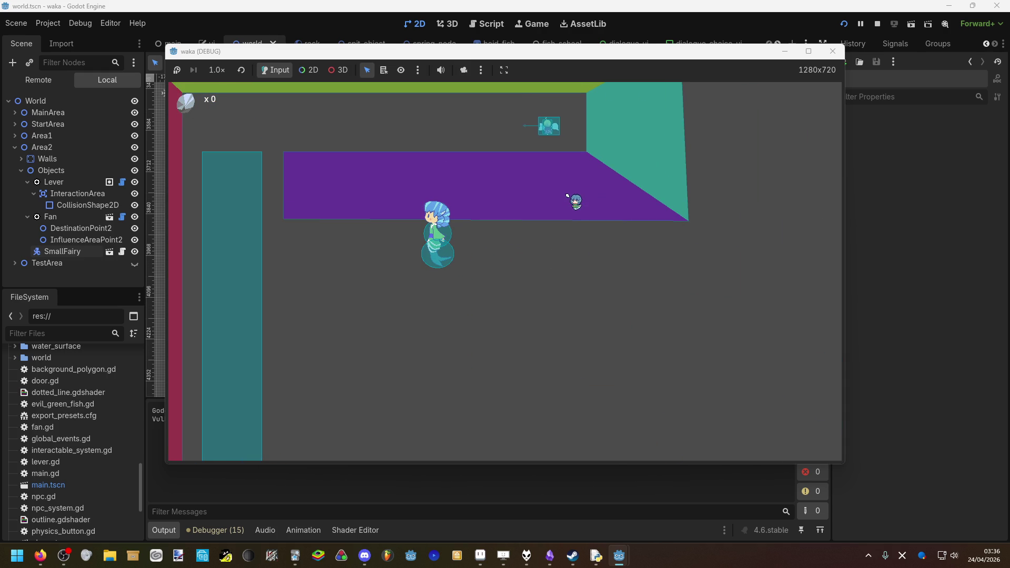
key(Down)
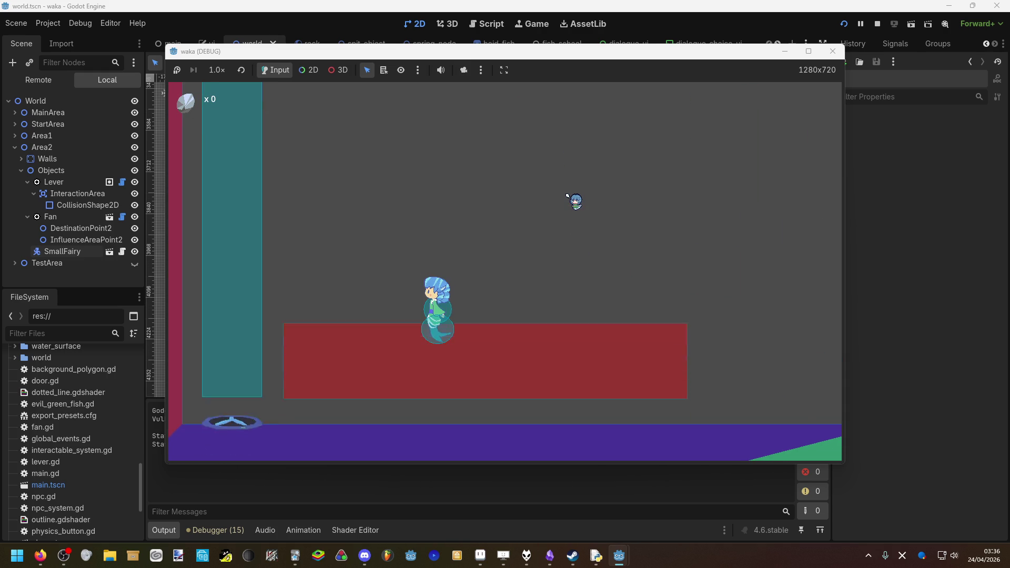
key(Up)
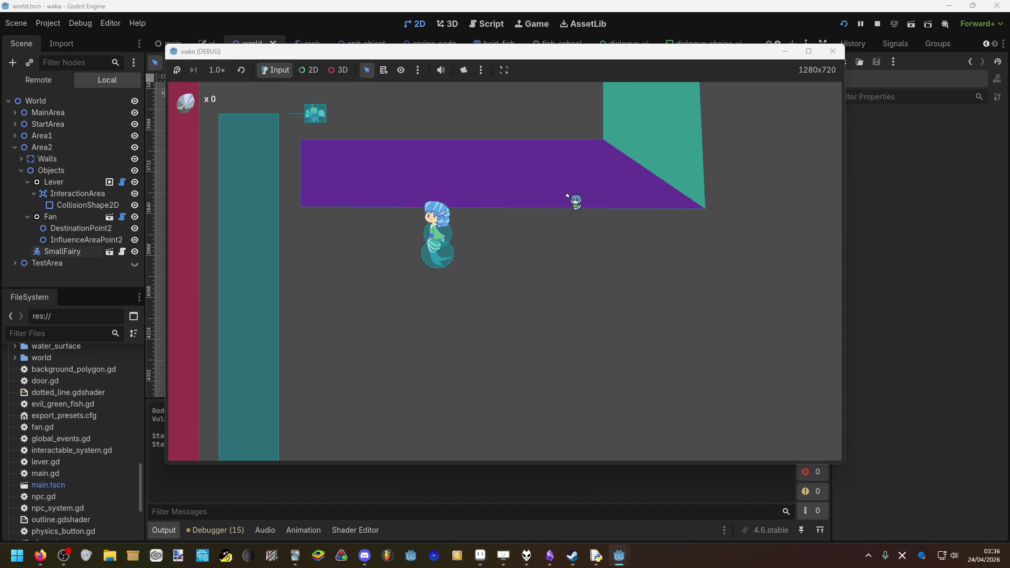
key(Down)
key(Right)
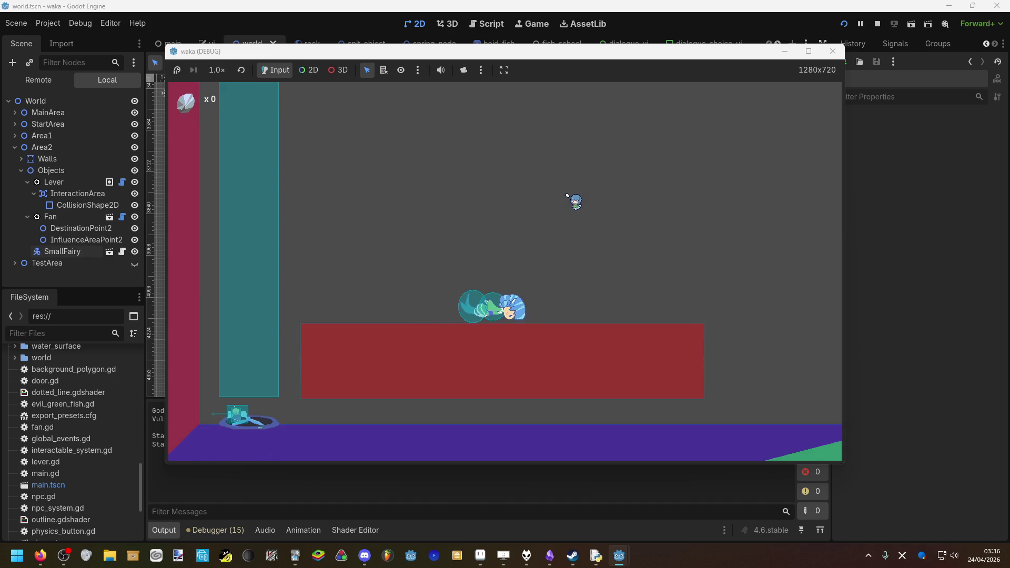
key(Left)
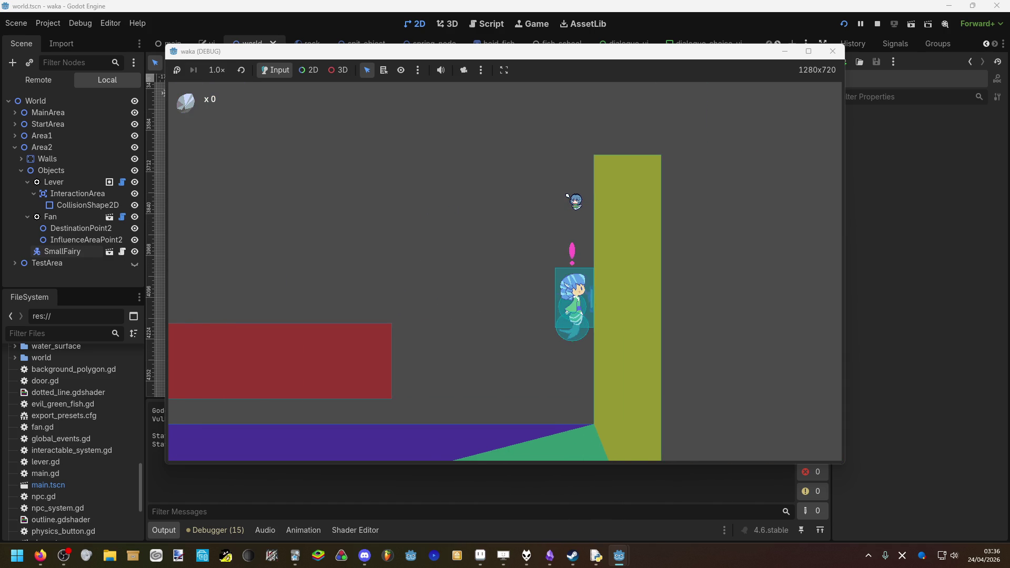
key(Up)
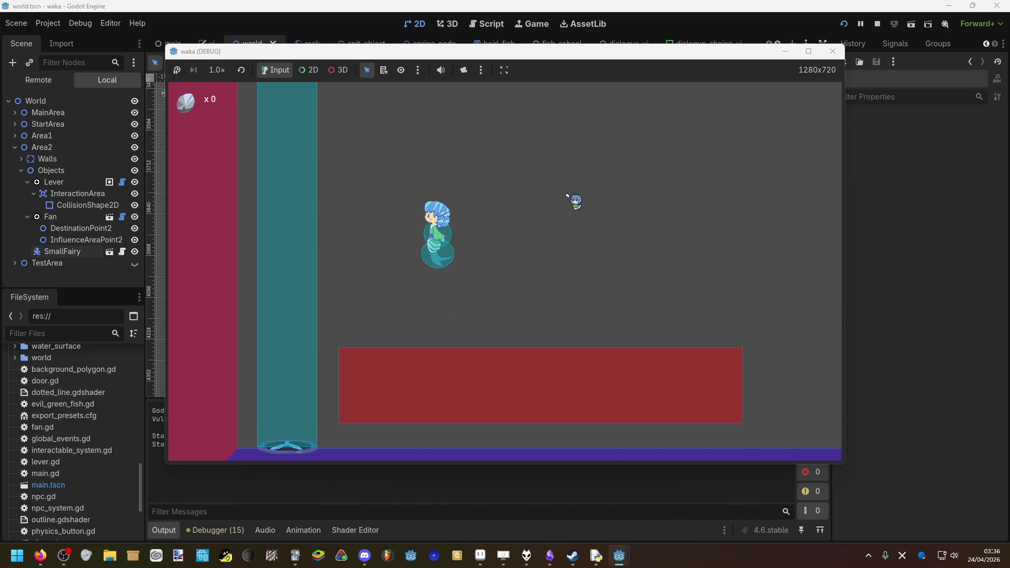
key(Down)
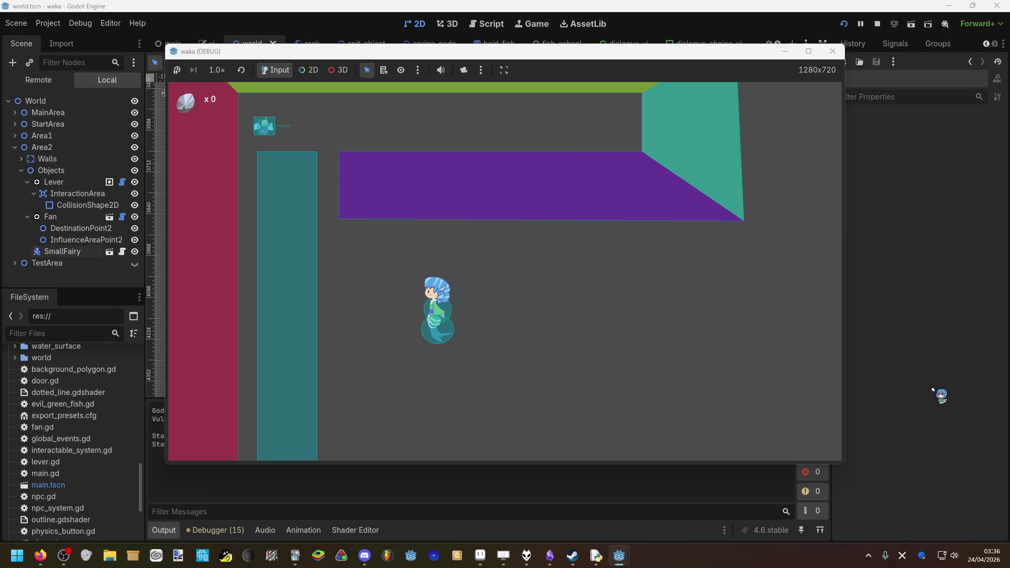
key(F8)
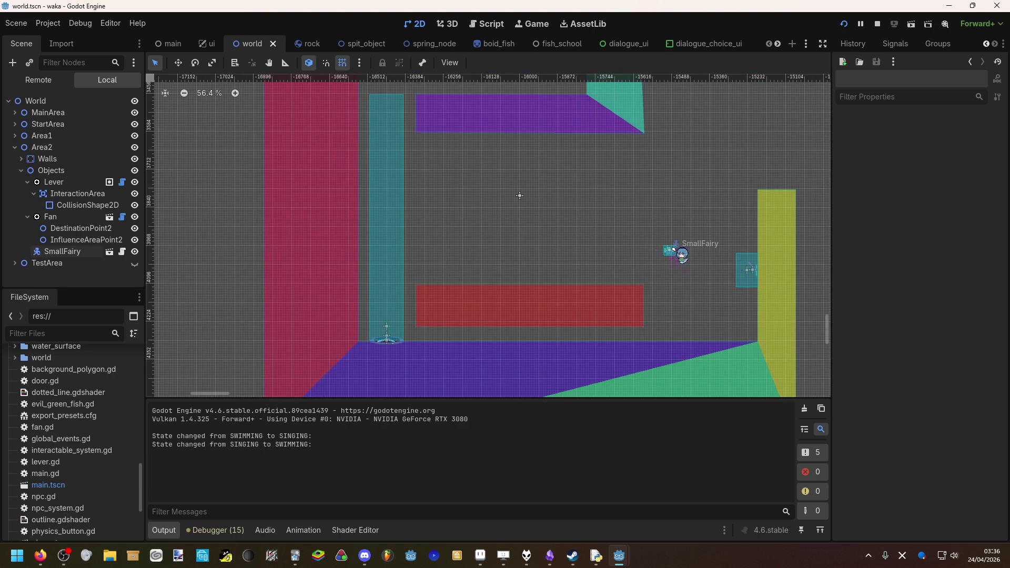
Zoom and pan the 2D viewport across Area2 to inspect the fan and SmallFairy layout.
scroll(675, 251, up, 20)
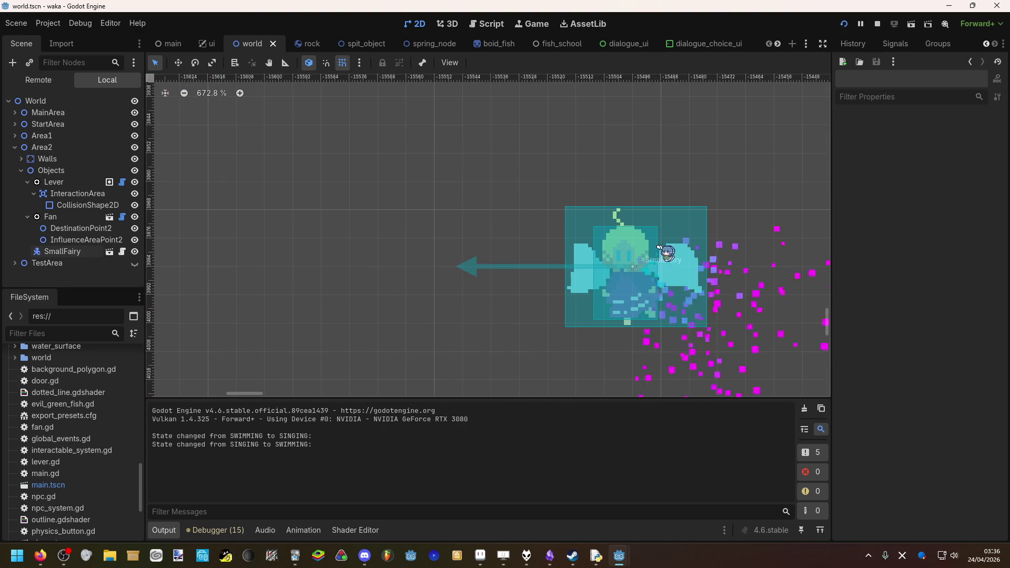
scroll(552, 209, down, 4)
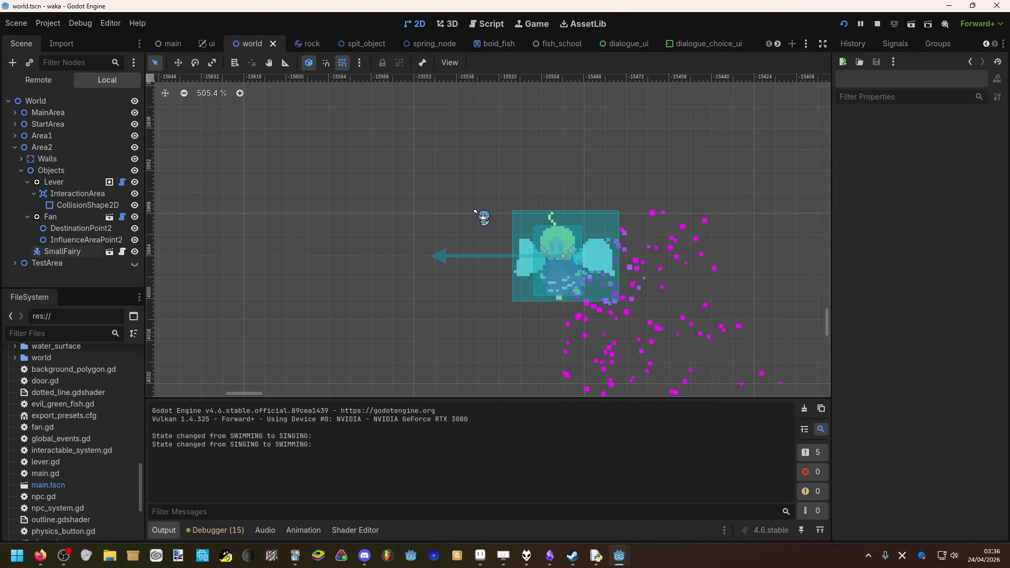
scroll(591, 185, right, 5)
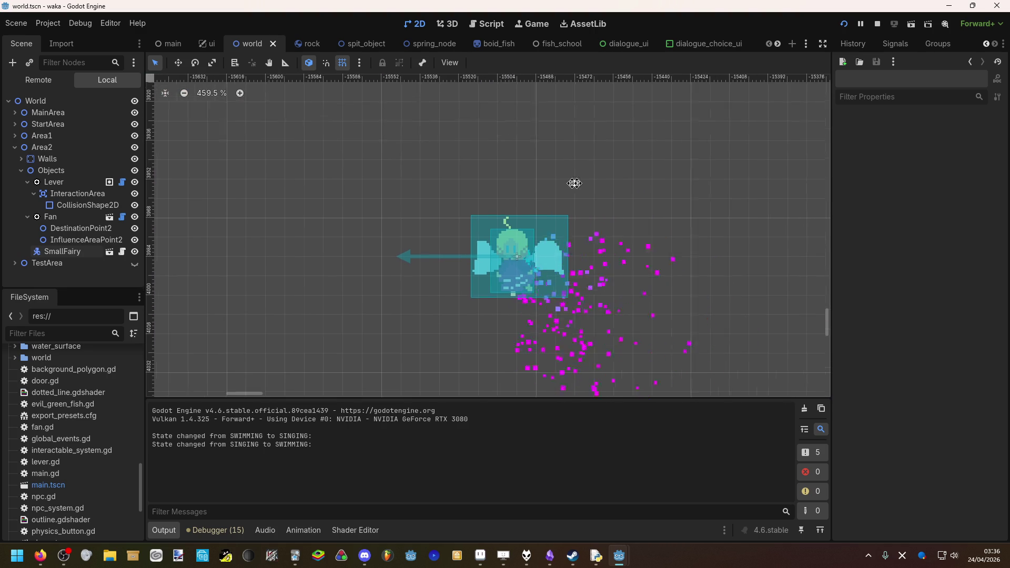
scroll(488, 193, down, 11)
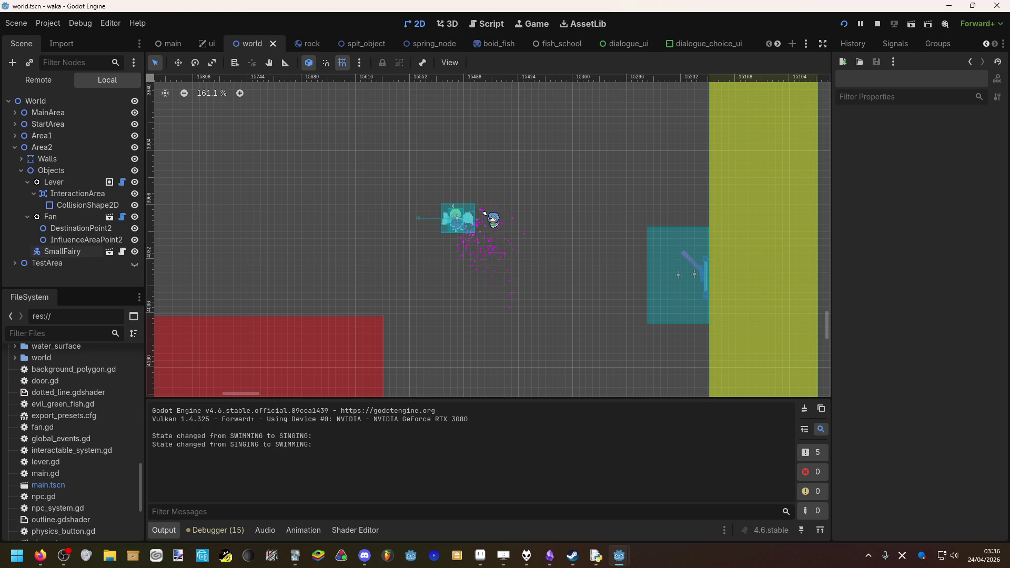
scroll(600, 203, left, 4)
scroll(600, 202, down, 3)
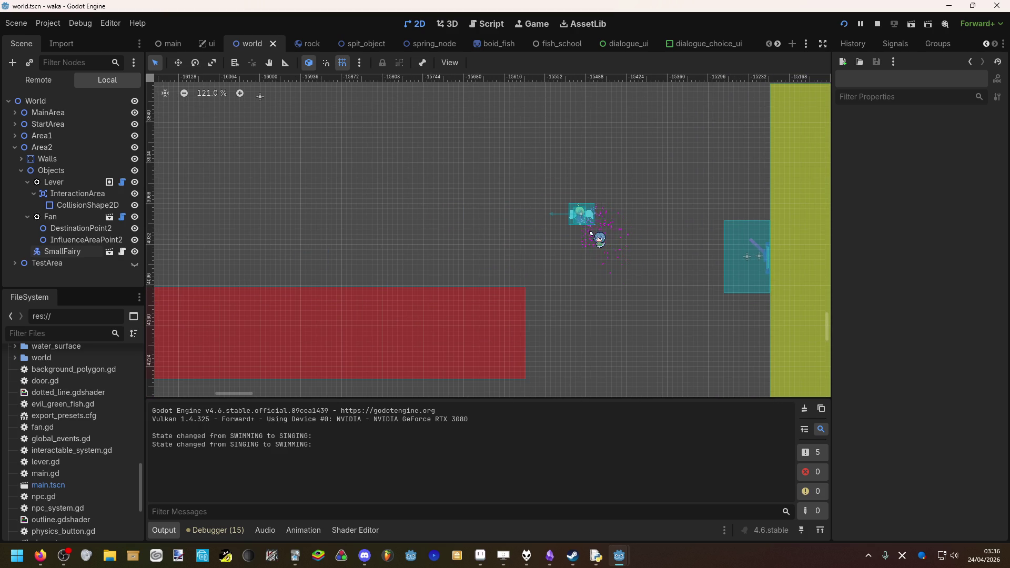
key(alt+Tab)
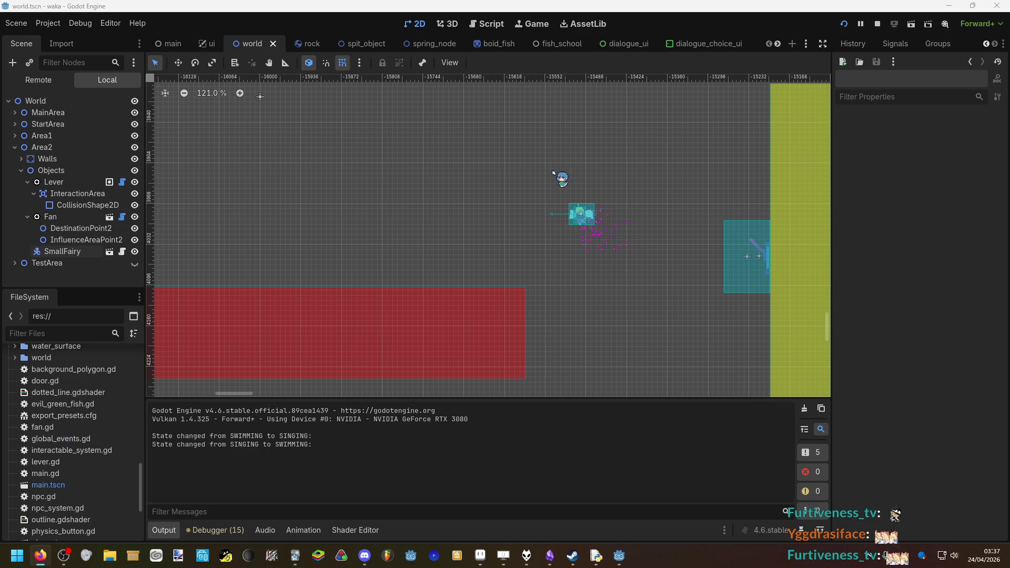
drag(260, 96, 304, 82)
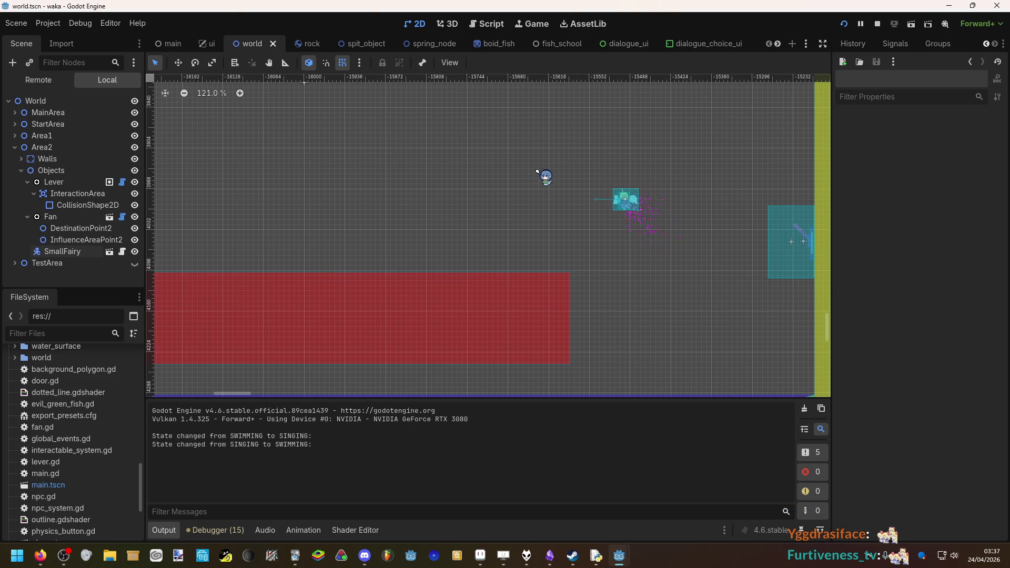
scroll(537, 169, down, 3)
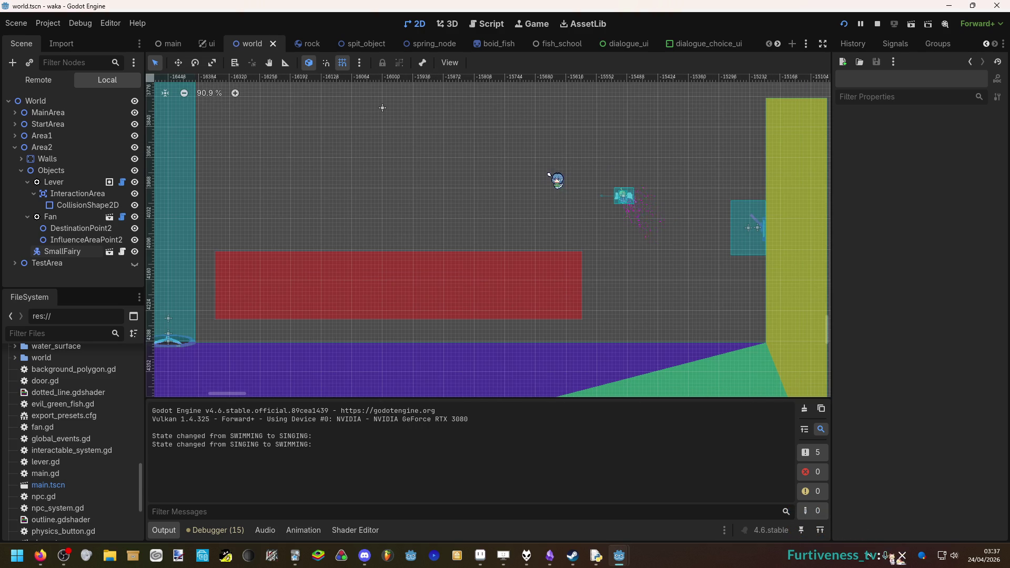
drag(382, 108, 418, 120)
drag(552, 202, 604, 214)
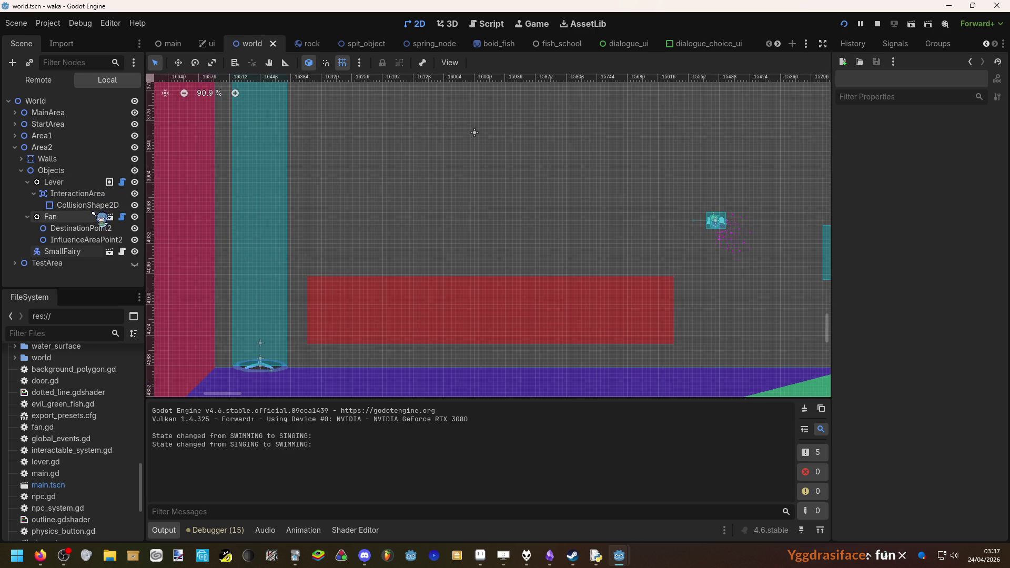
drag(94, 213, 647, 219)
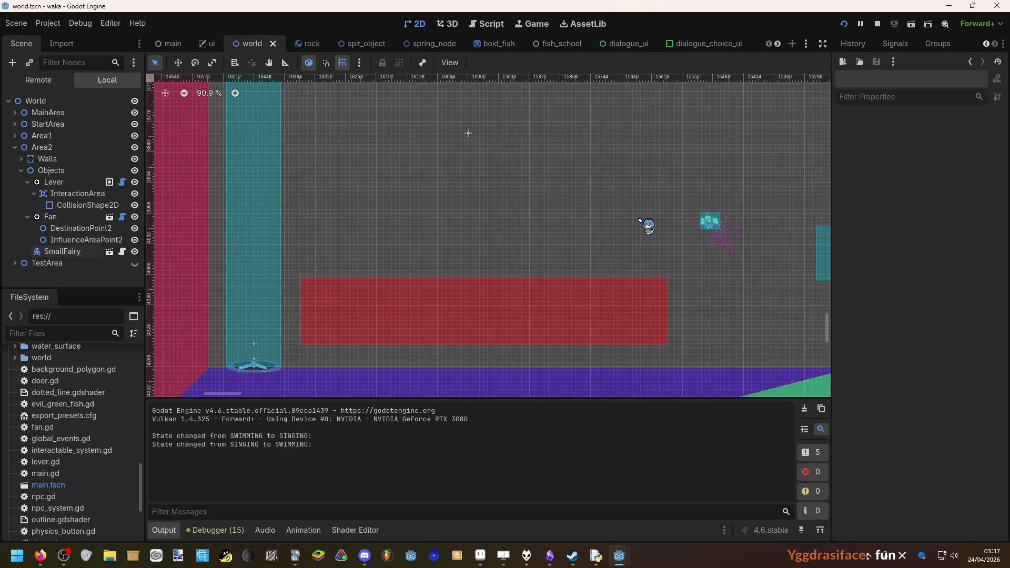
scroll(488, 236, down, 2)
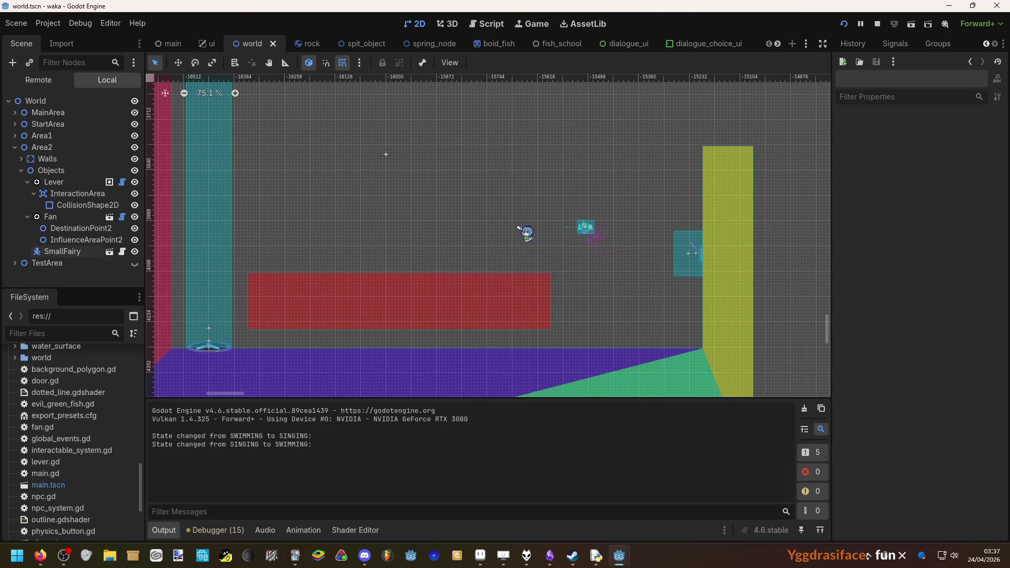
mouse_move(457, 224)
mouse_down()
mouse_move(472, 229)
mouse_move(73, 195)
mouse_move(80, 179)
mouse_move(96, 178)
mouse_move(79, 203)
mouse_move(109, 203)
mouse_move(129, 219)
mouse_move(131, 259)
mouse_move(141, 164)
mouse_move(174, 45)
mouse_move(58, 199)
mouse_move(74, 241)
mouse_up()
scroll(63, 190, down, 3)
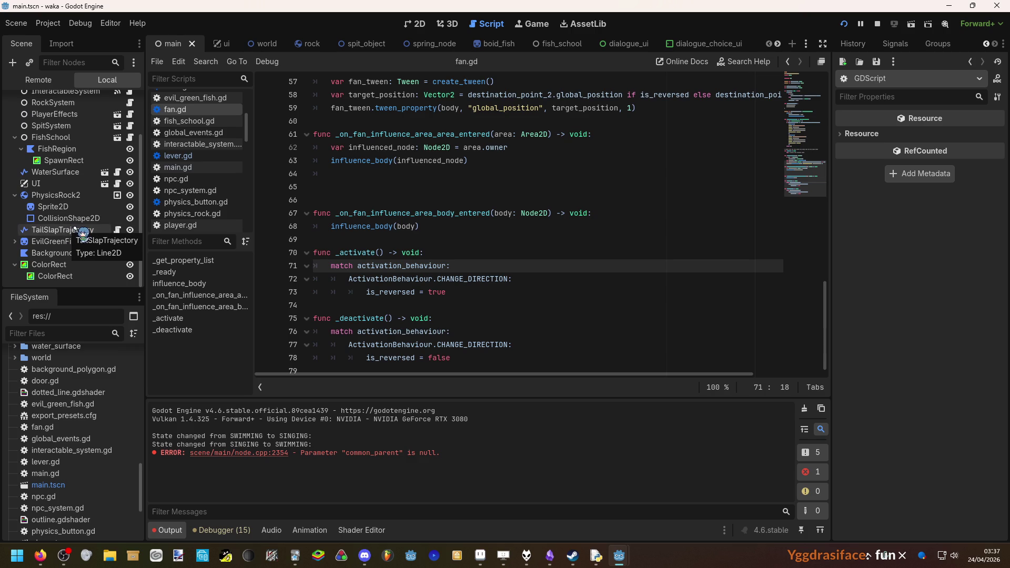
Cut PhysicsRock2 from the main scene and save main.tscn.
click(75, 197)
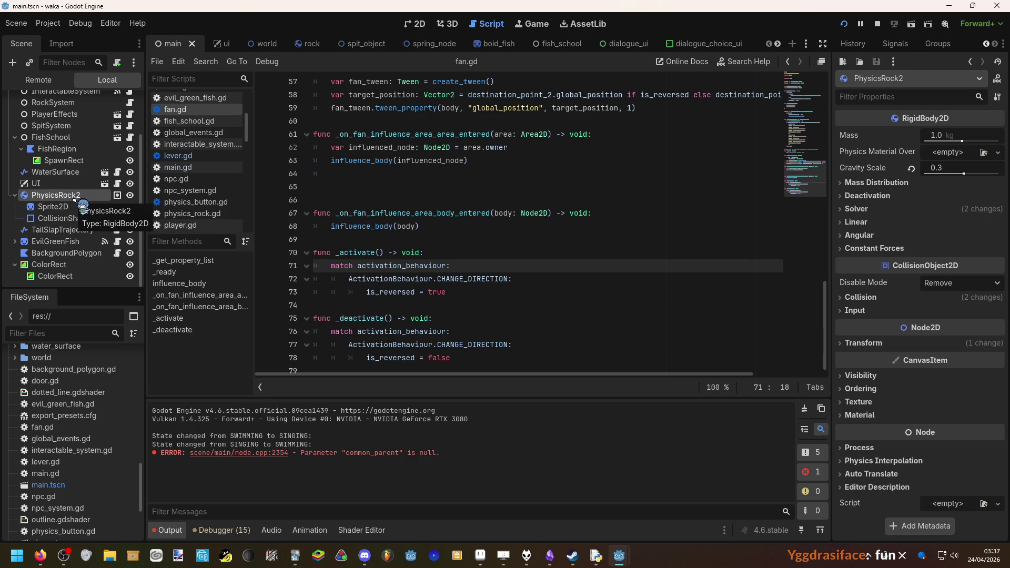
right_click(83, 205)
click(112, 261)
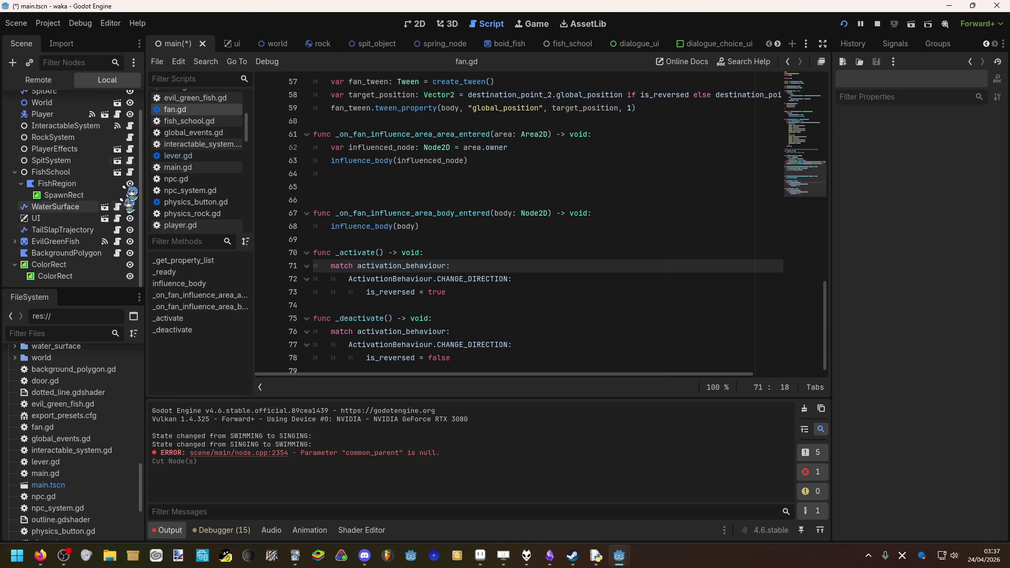
key(ctrl+s)
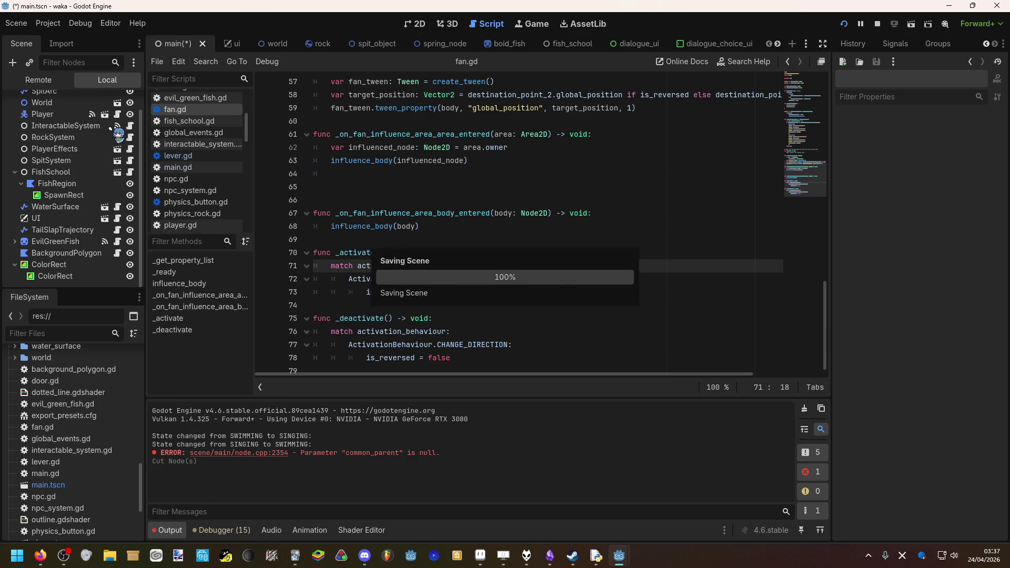
Paste PhysicsRock2 under the world scene's Objects node, save world.tscn and run the game.
click(117, 124)
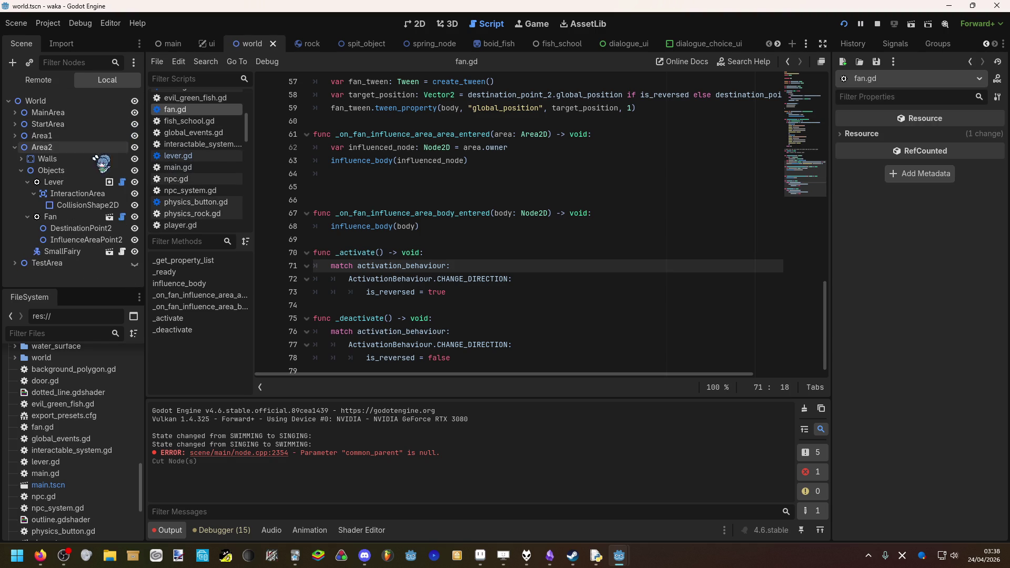
click(59, 171)
right_click(60, 172)
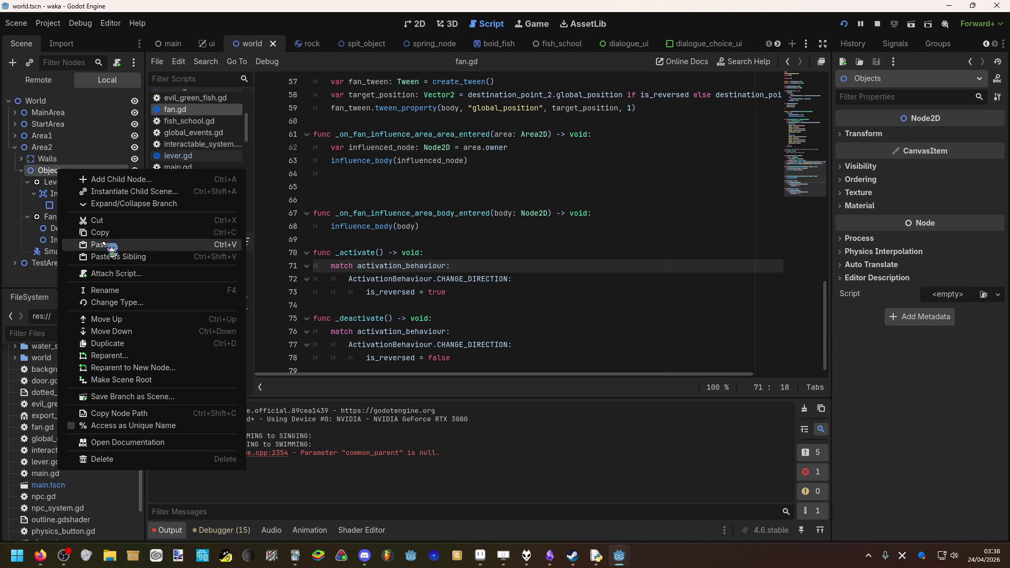
click(102, 244)
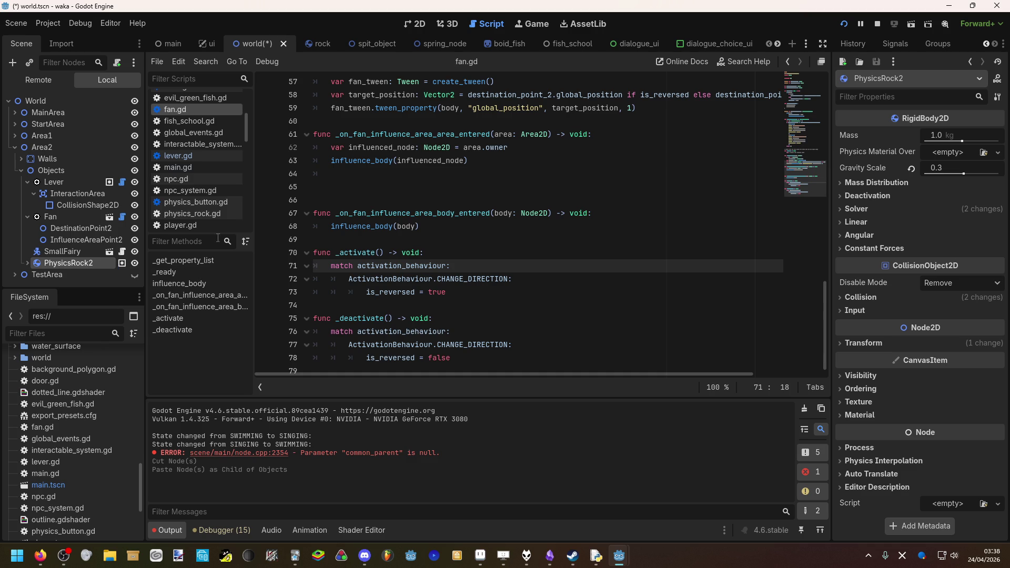
key(ctrl+s)
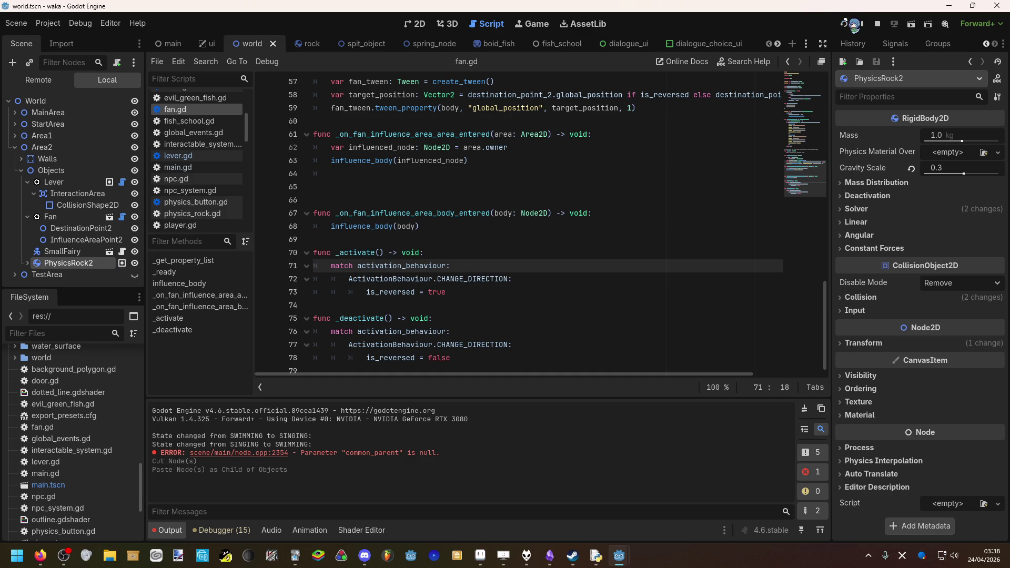
click(854, 25)
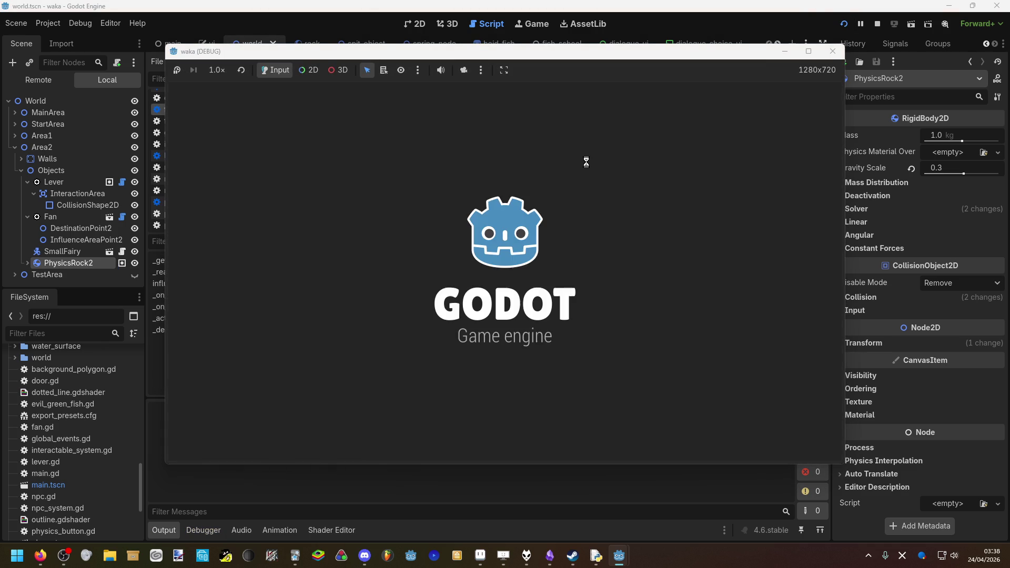
Swim the fairy down, right into the yellow wall and back left, then return to the editor.
key(Down)
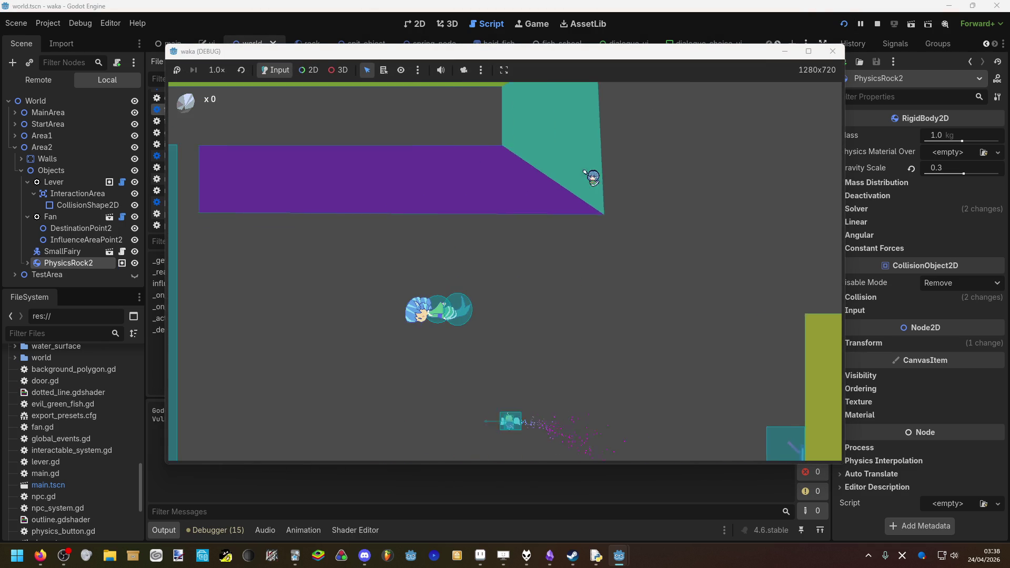
key(Right)
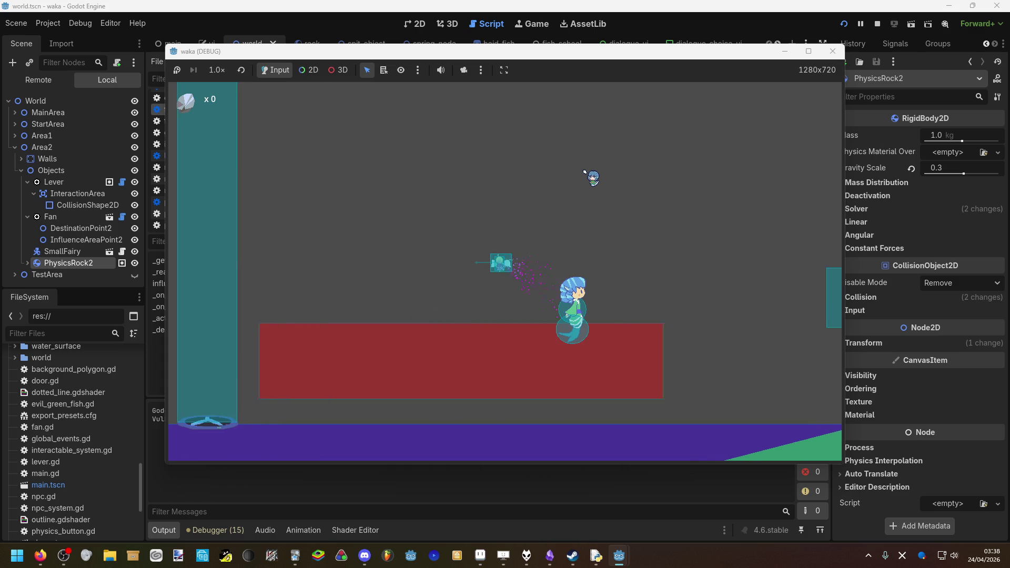
key(Right)
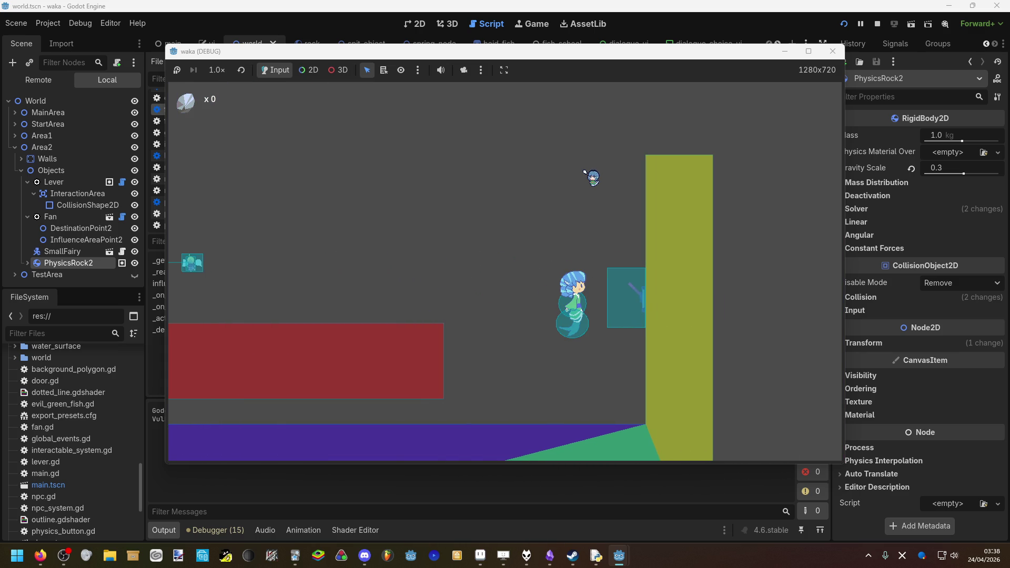
key(Left)
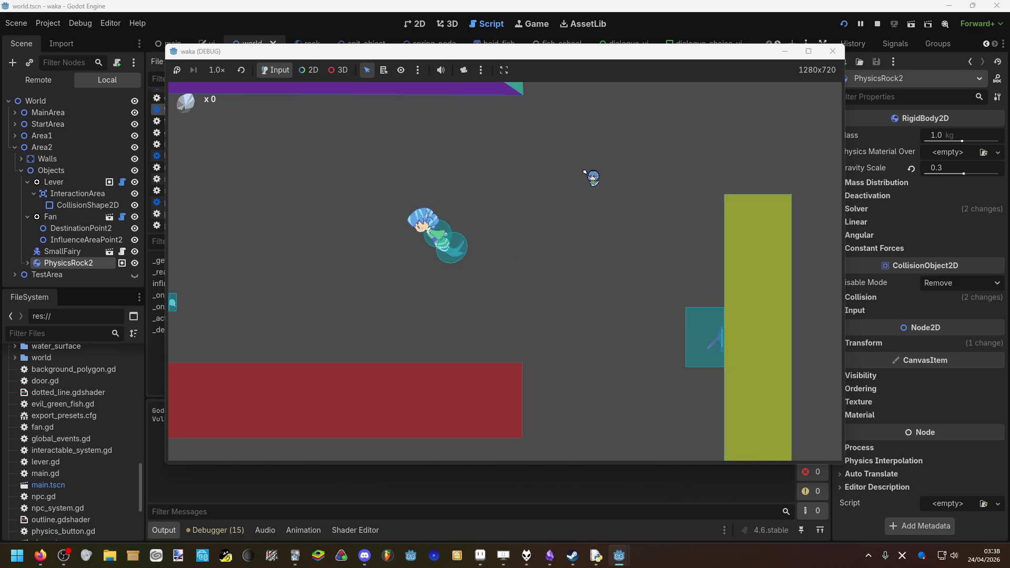
key(Down)
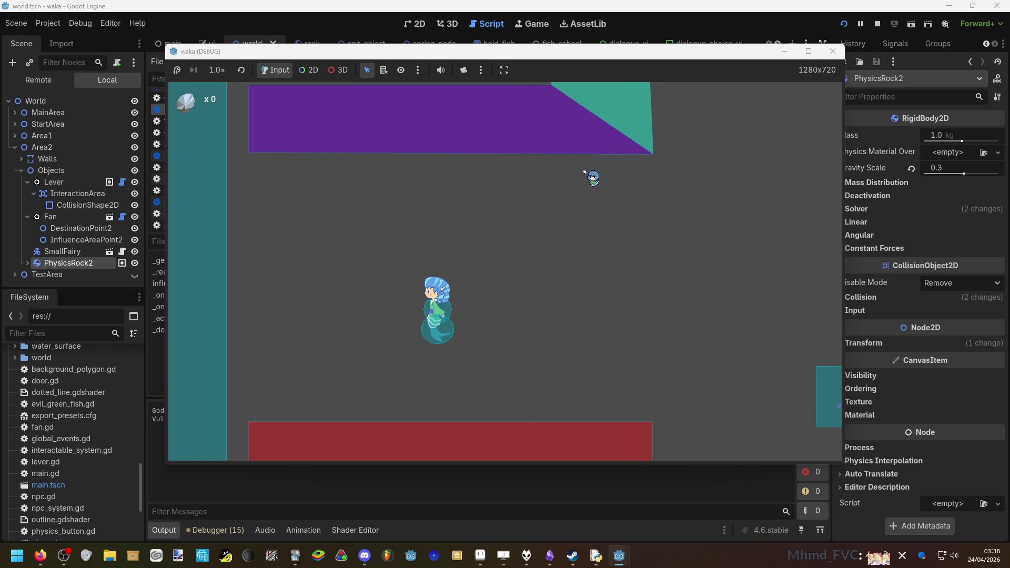
click(415, 24)
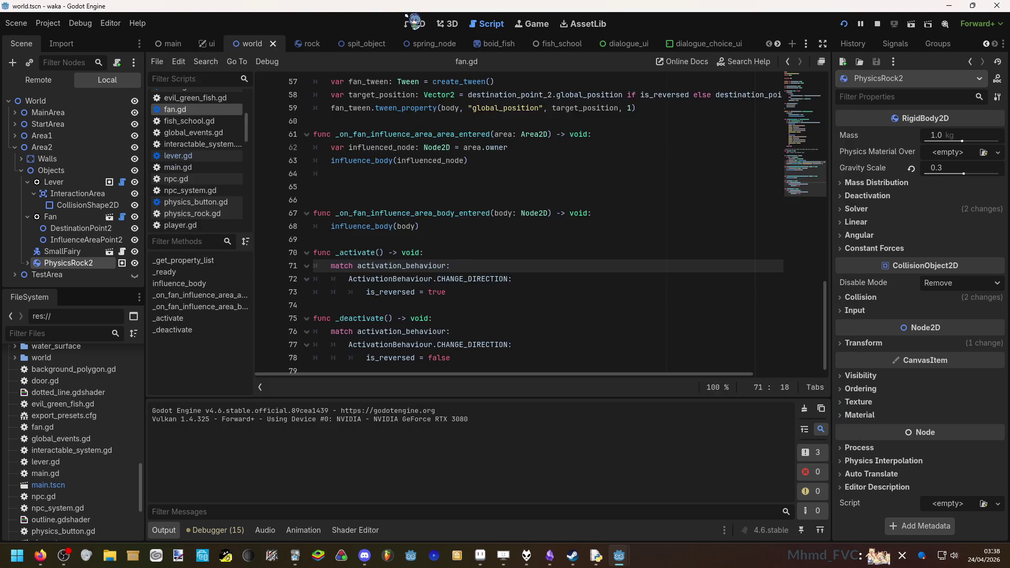
Drag PhysicsRock2 onto the purple ledge and nudge it up 16 pixels to (144, -376).
scroll(421, 200, down, 5)
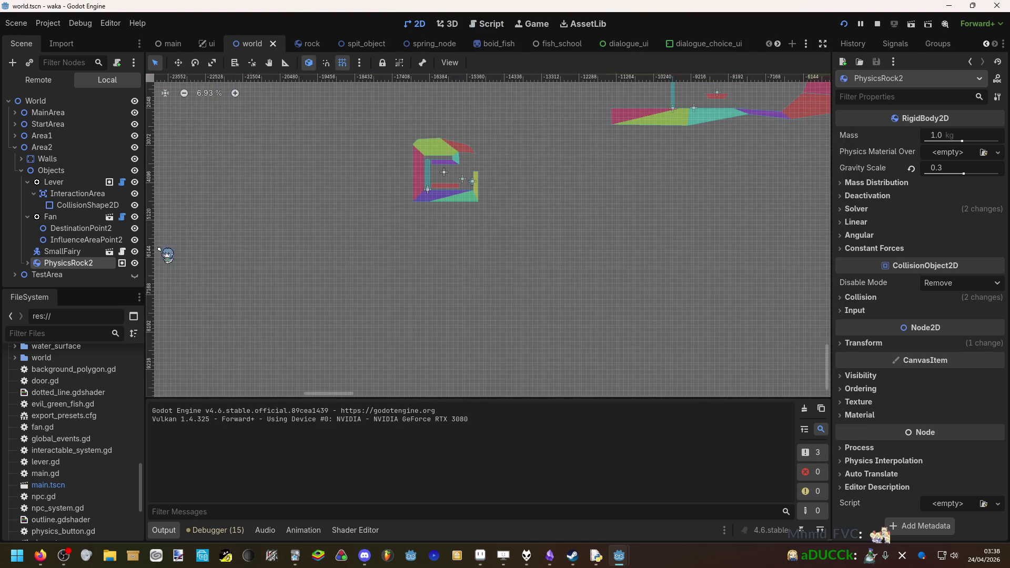
drag(176, 220, 740, 187)
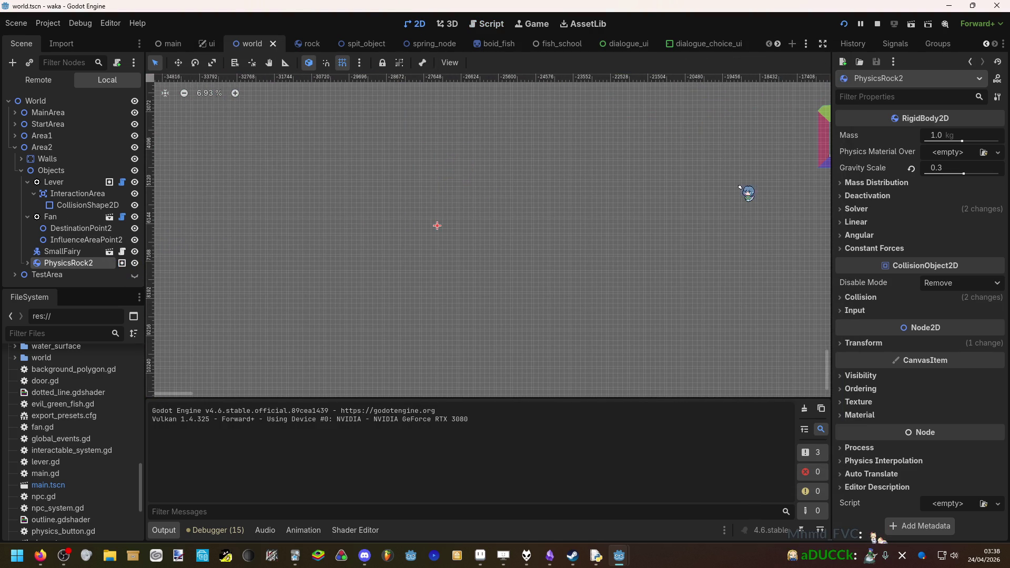
drag(531, 154, 757, 117)
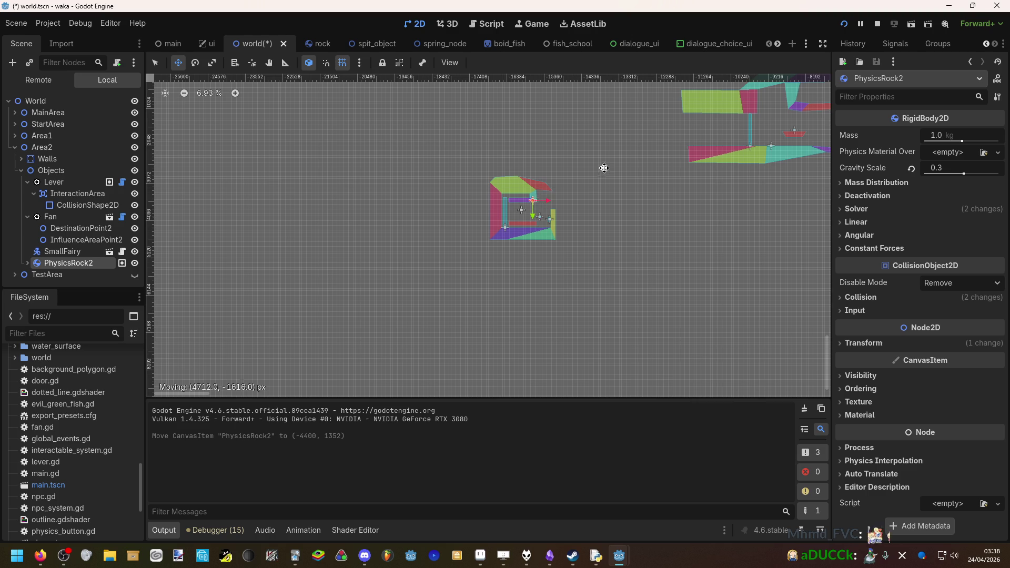
scroll(558, 179, up, 8)
key(Up)
key(Up)
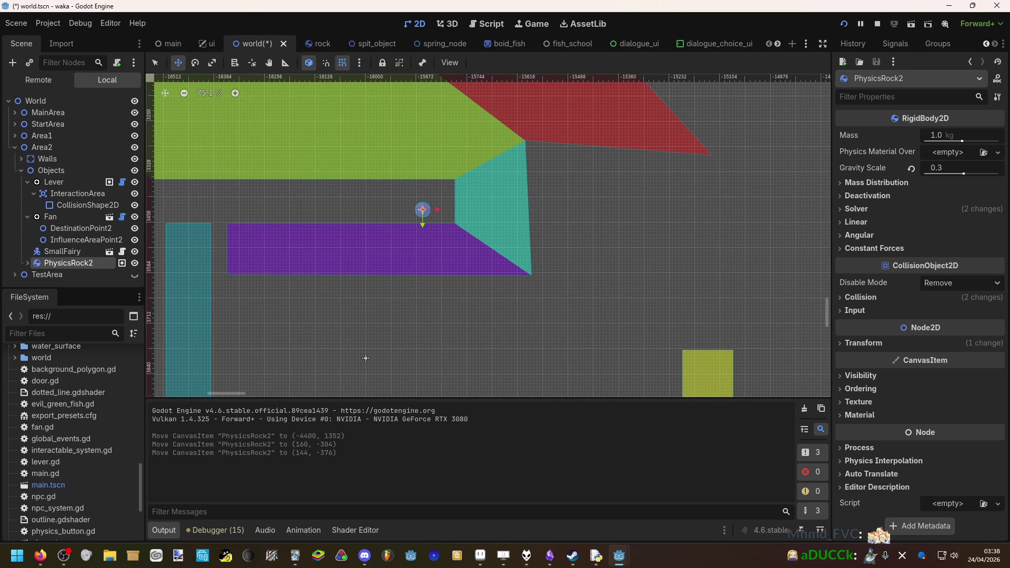
scroll(412, 178, up, 4)
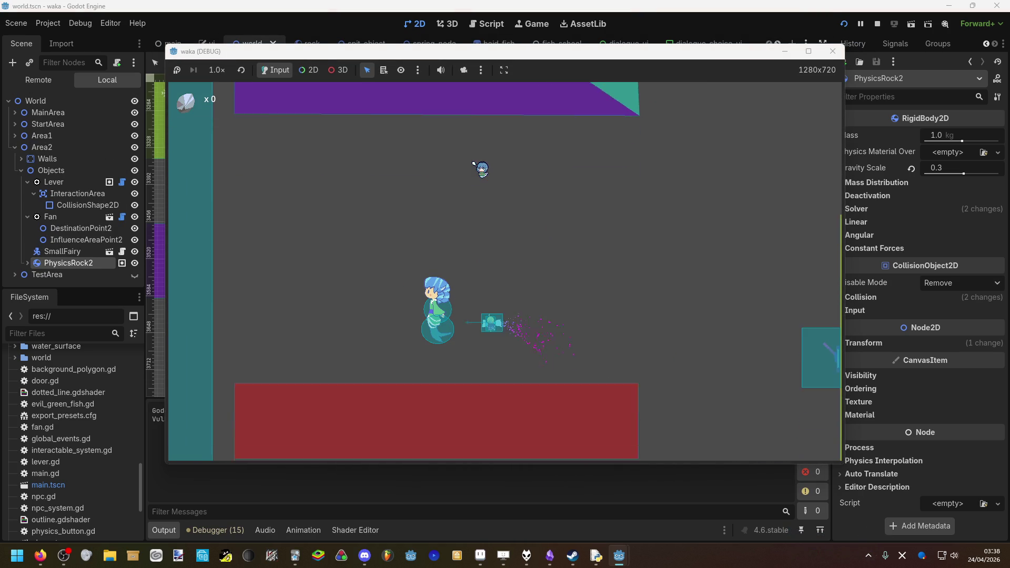
Swim the mermaid up, down, then right and back down-left around the platforms.
key(Left)
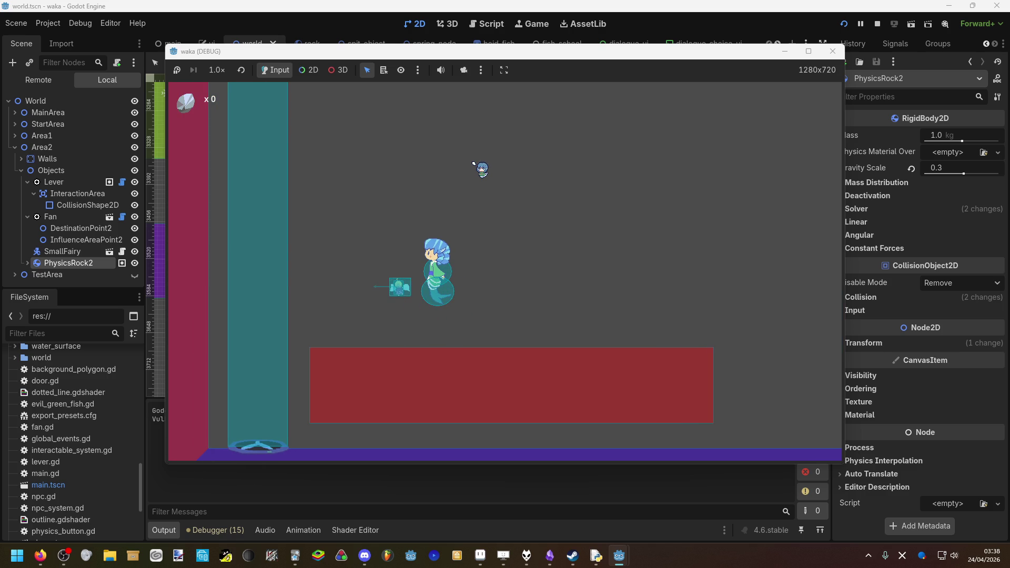
key(Up)
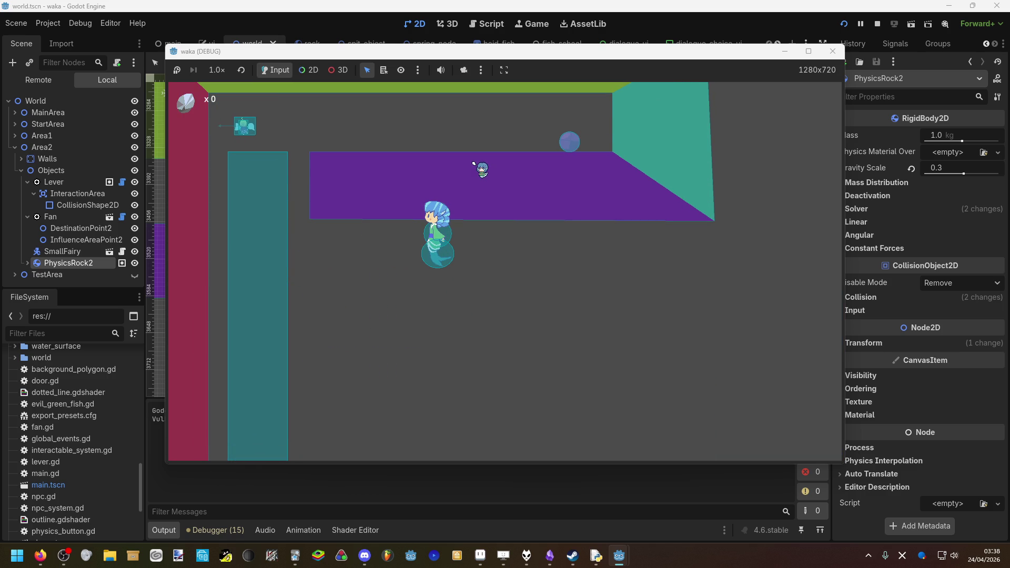
key(Down)
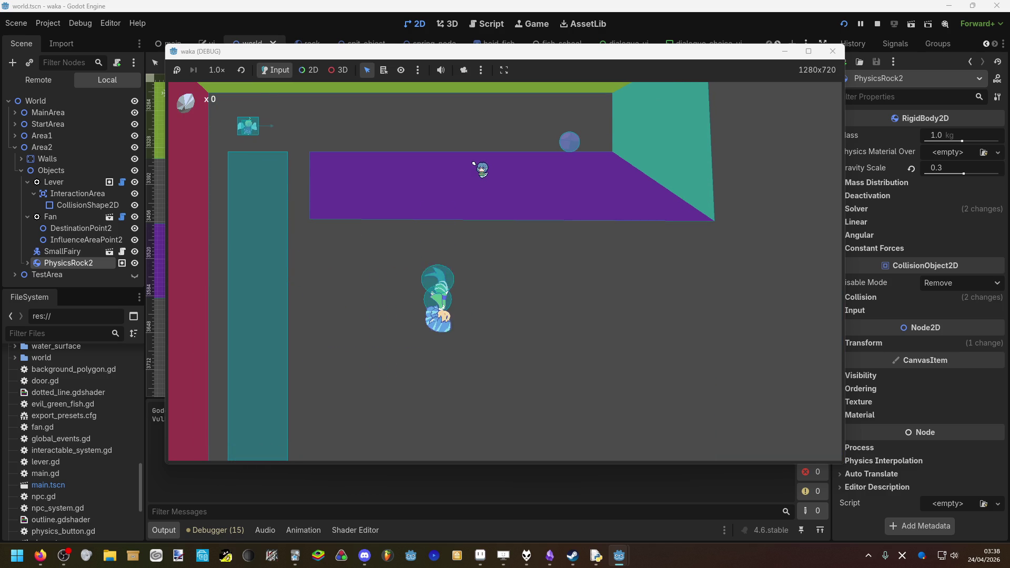
key(Up)
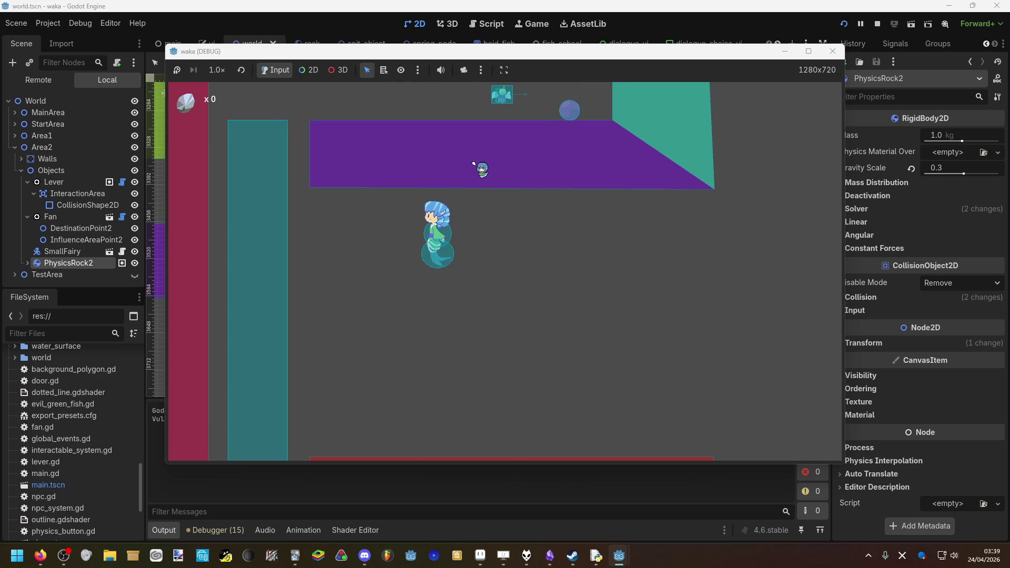
key(Right)
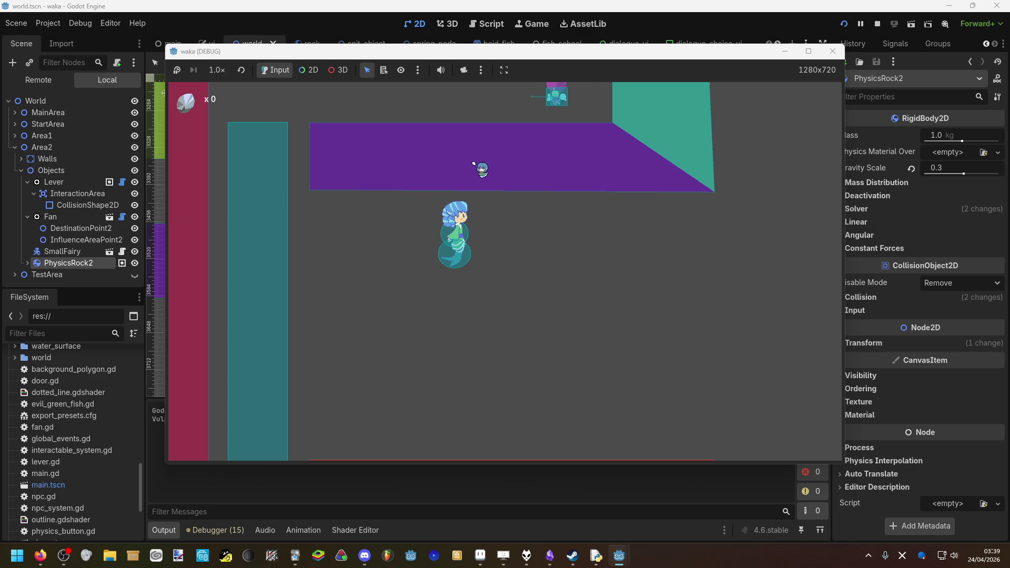
key(Right)
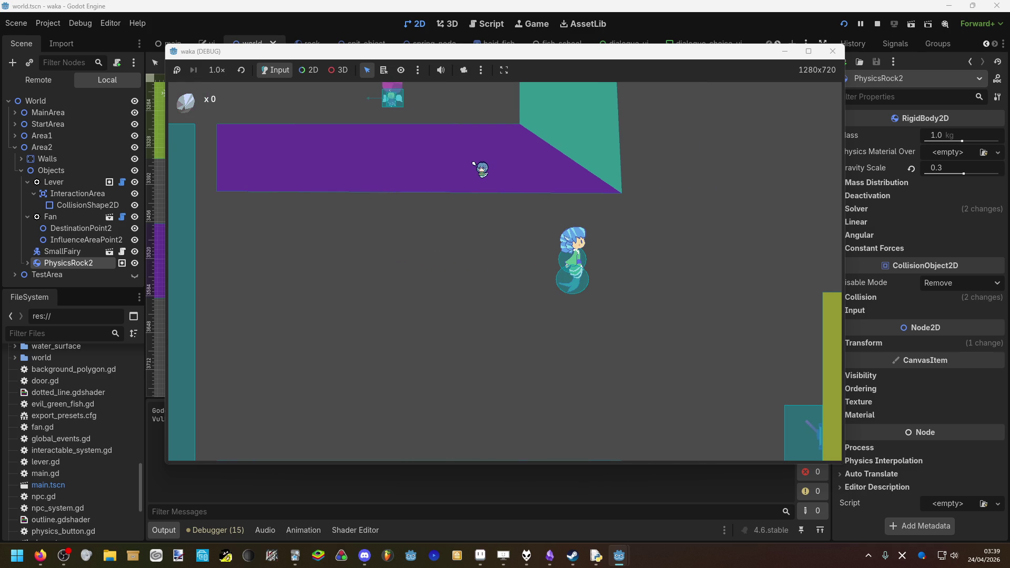
key(Left)
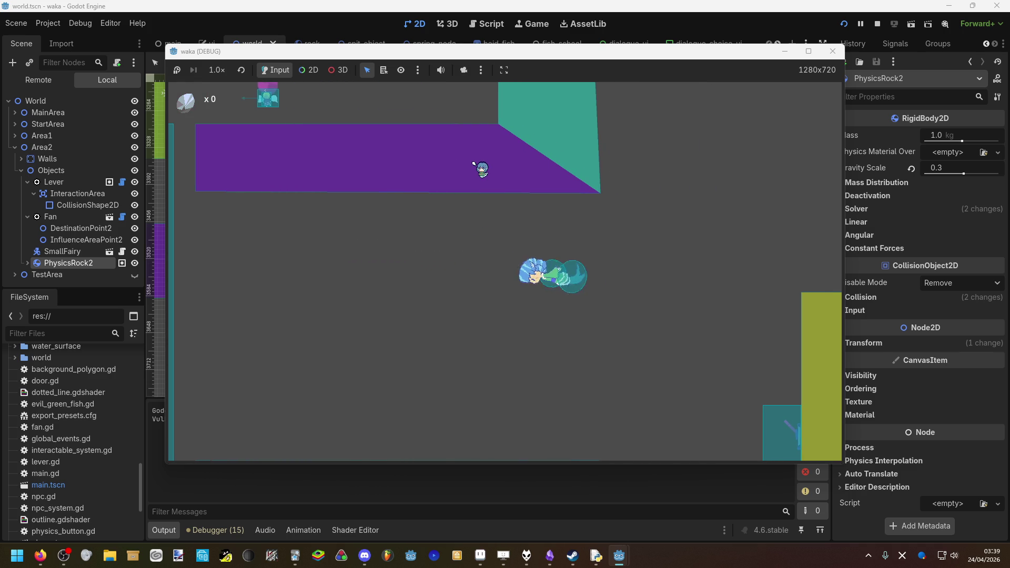
key(Down)
Settle the mermaid onto the red platform, swim right off it, then stop the game with F8.
key(Up)
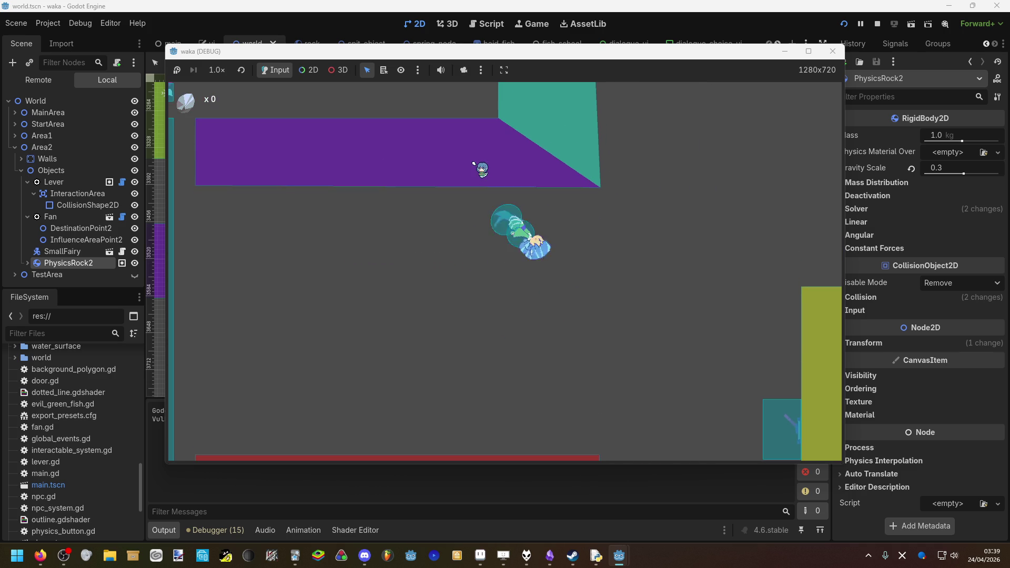
key(Right)
key(Down)
key(Left)
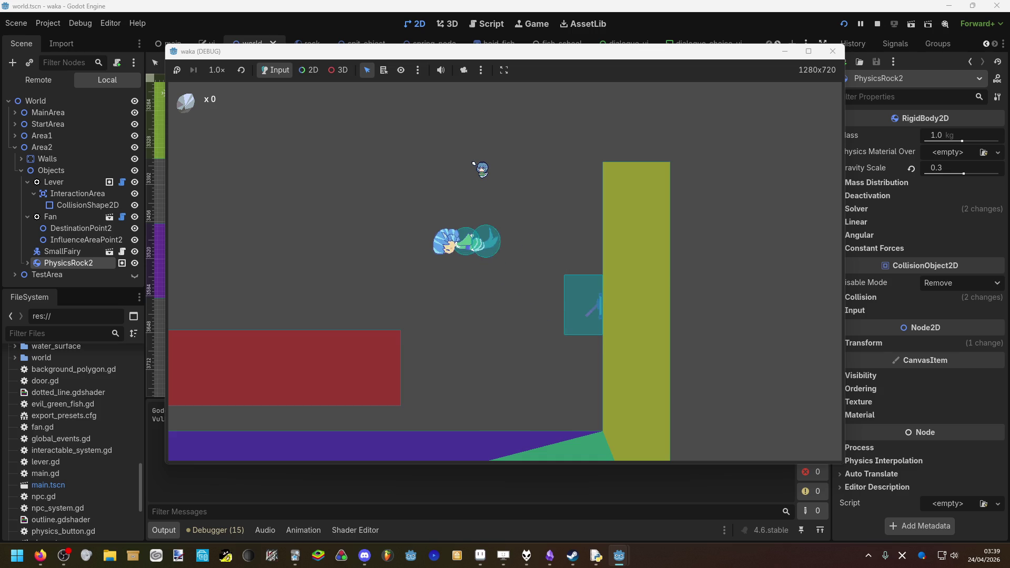
key(Left)
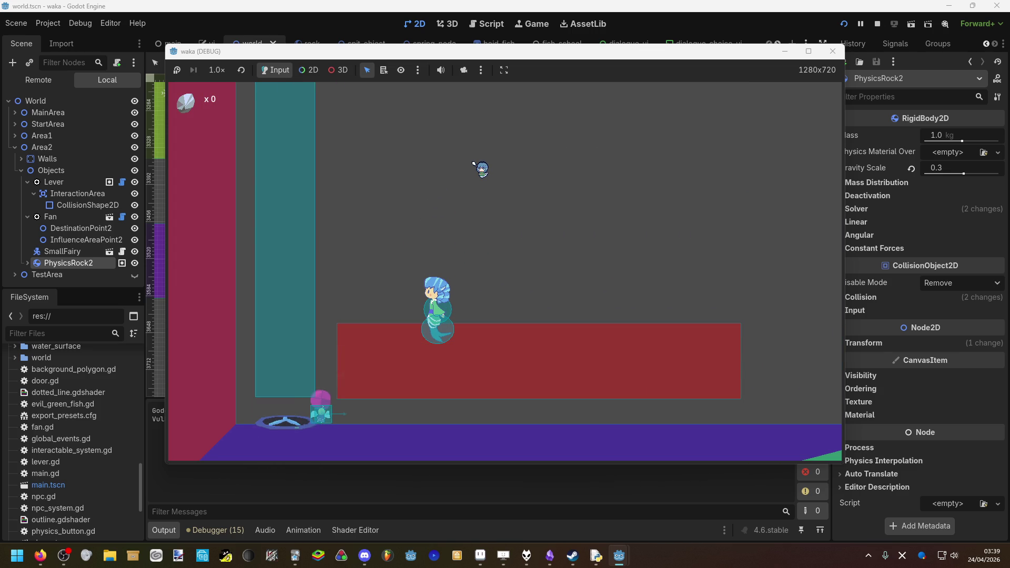
key(Right)
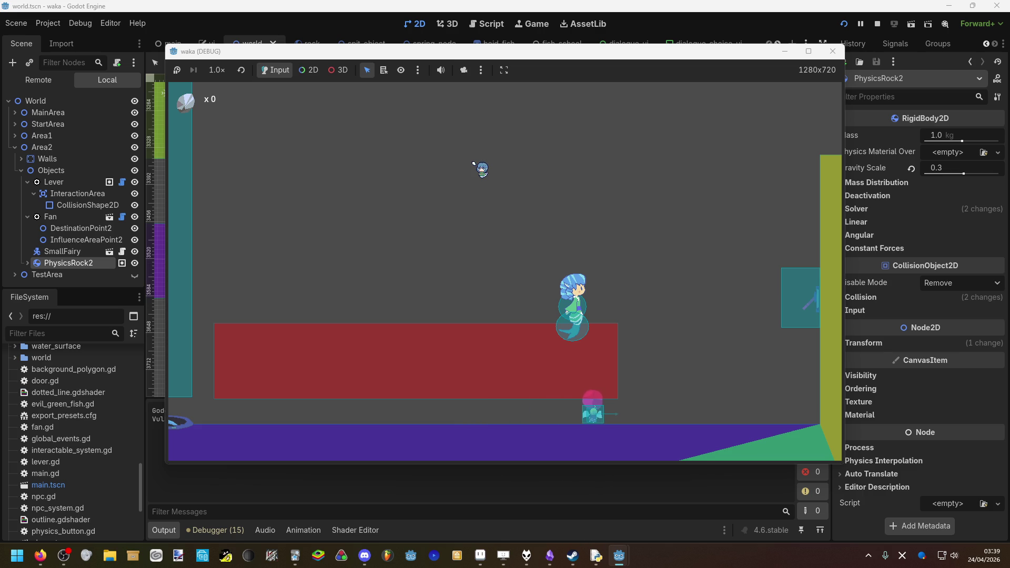
key(Right)
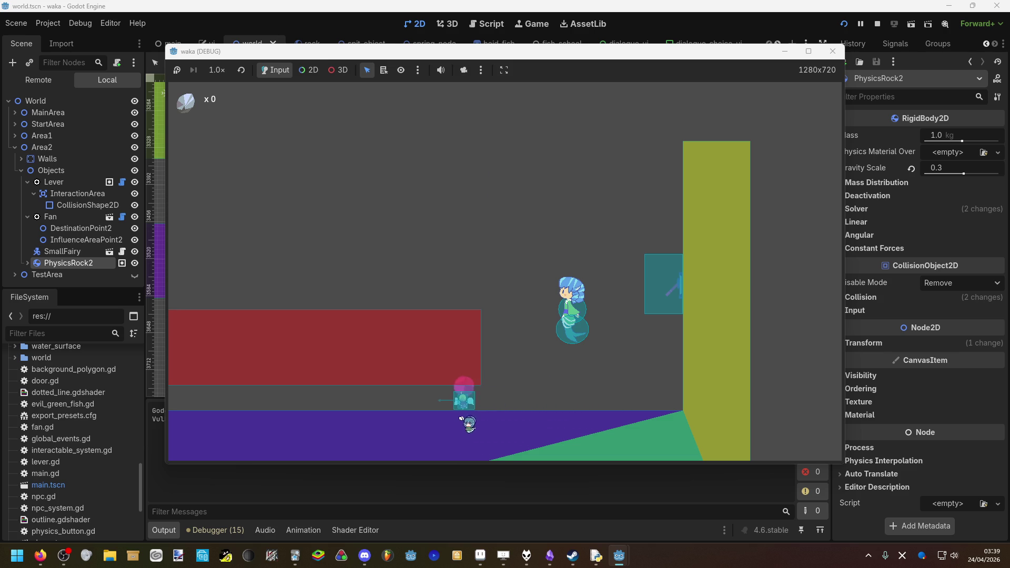
key(F8)
Zoom the 2D view out and back in around the physics rock, then raise the running waka game window.
click(40, 555)
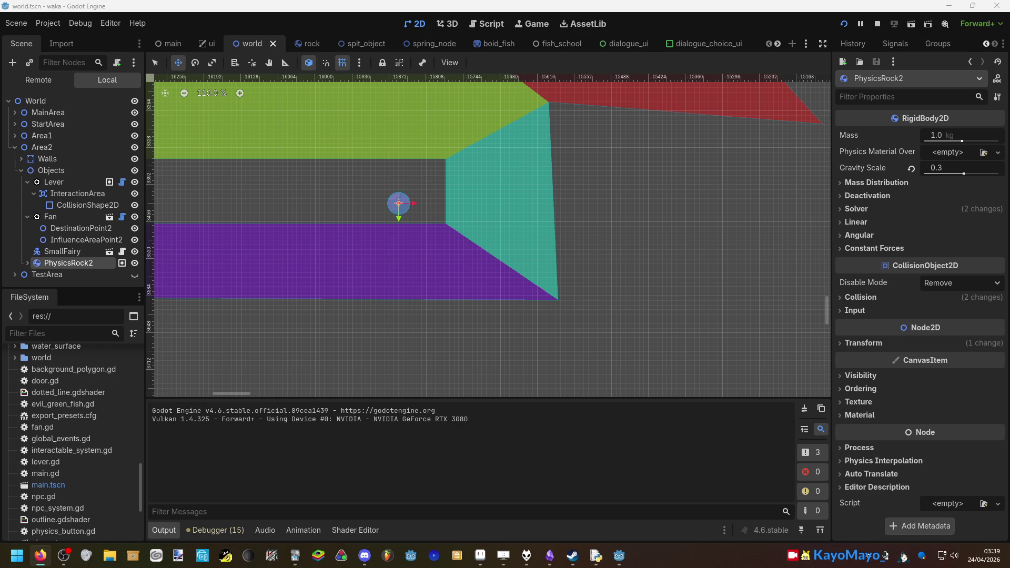
scroll(466, 180, down, 6)
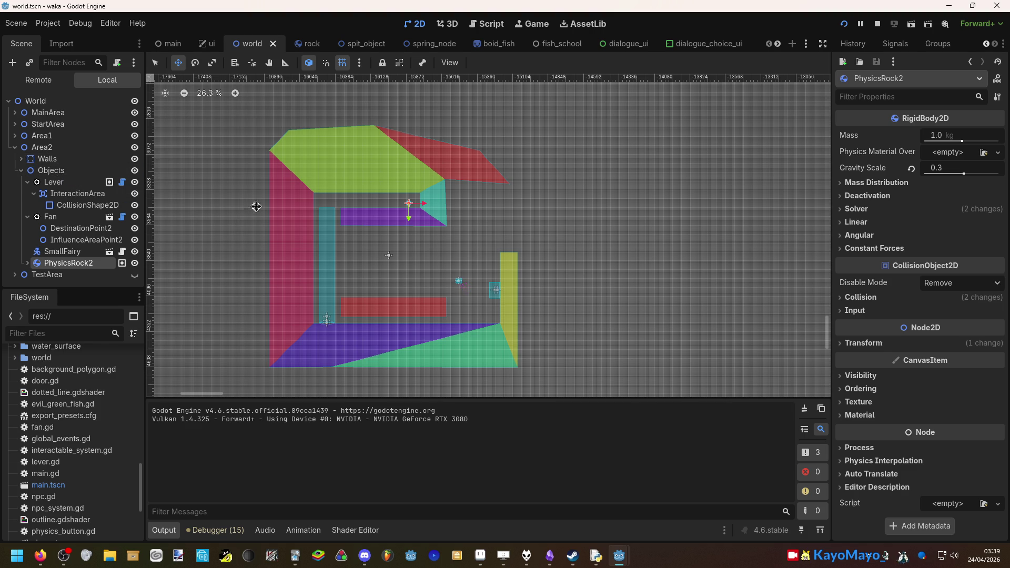
scroll(354, 238, up, 3)
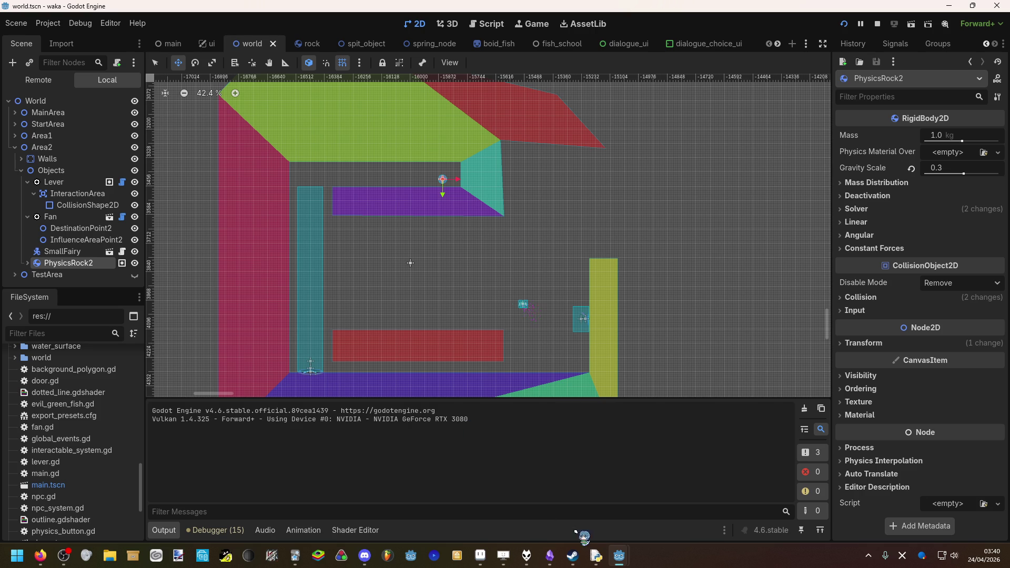
mouse_move(625, 557)
click(677, 530)
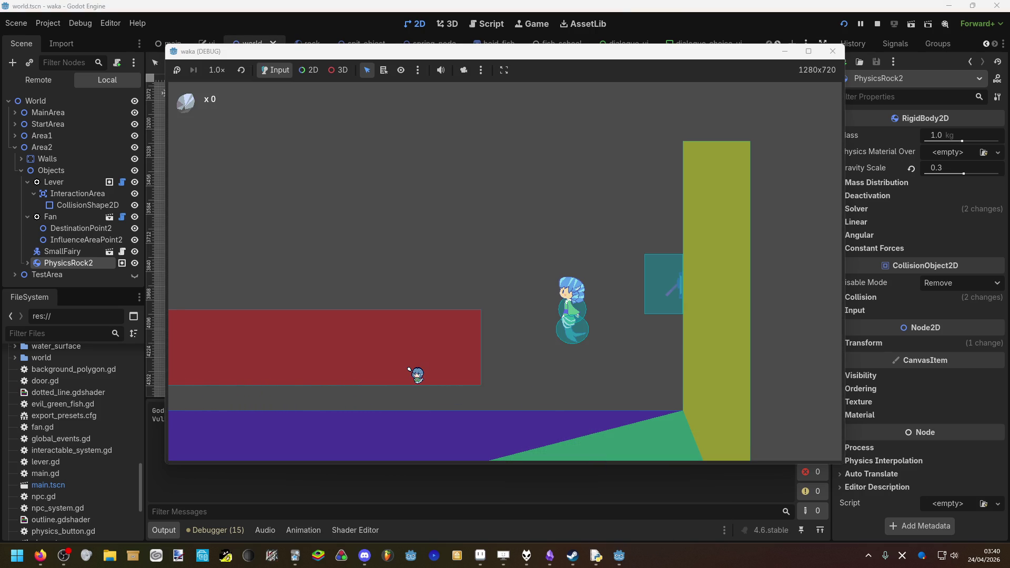
Swim the mermaid left, then right, then up and left across the lower platforms.
key(Left)
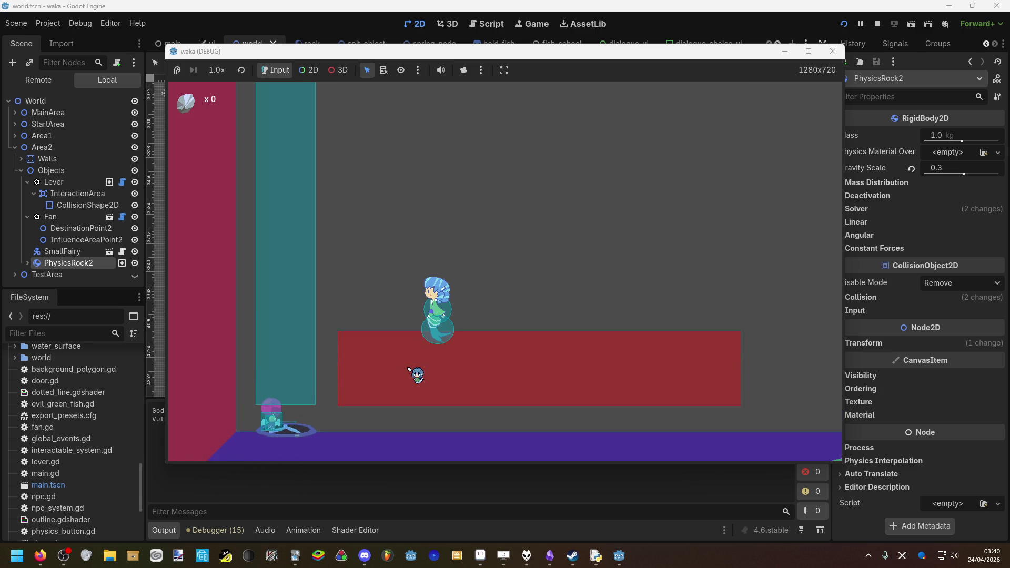
key(Right)
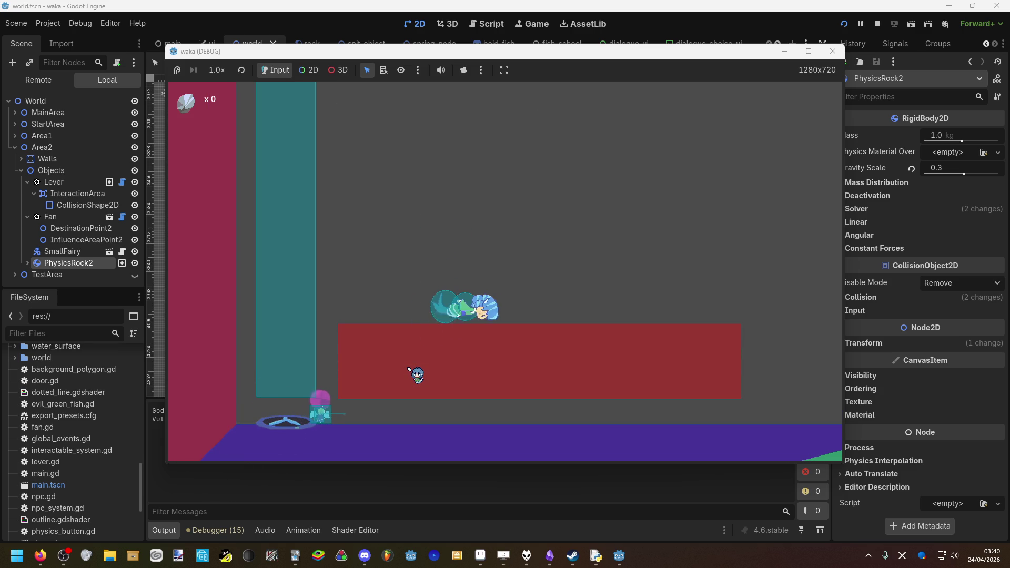
key(Right)
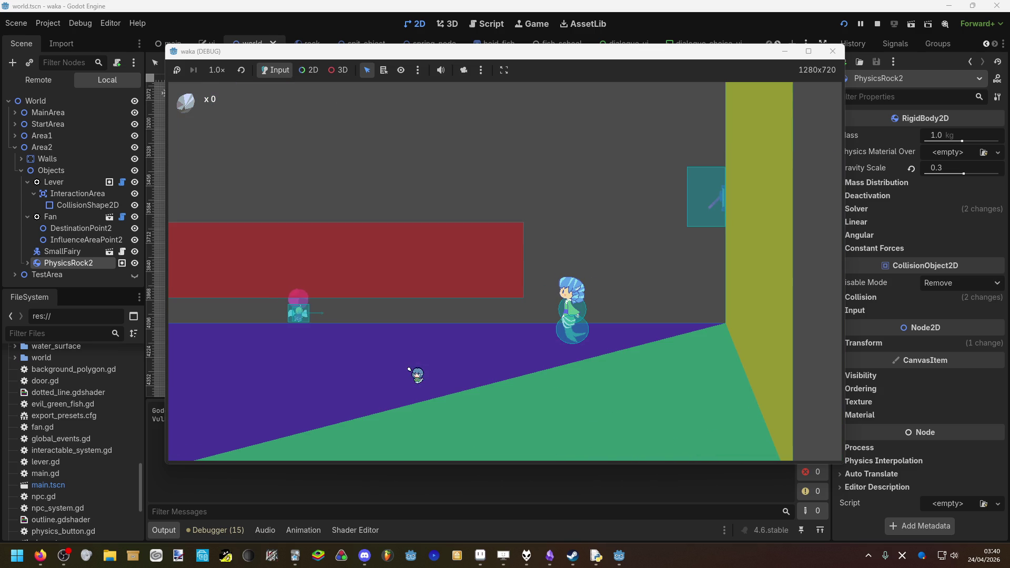
key(Right)
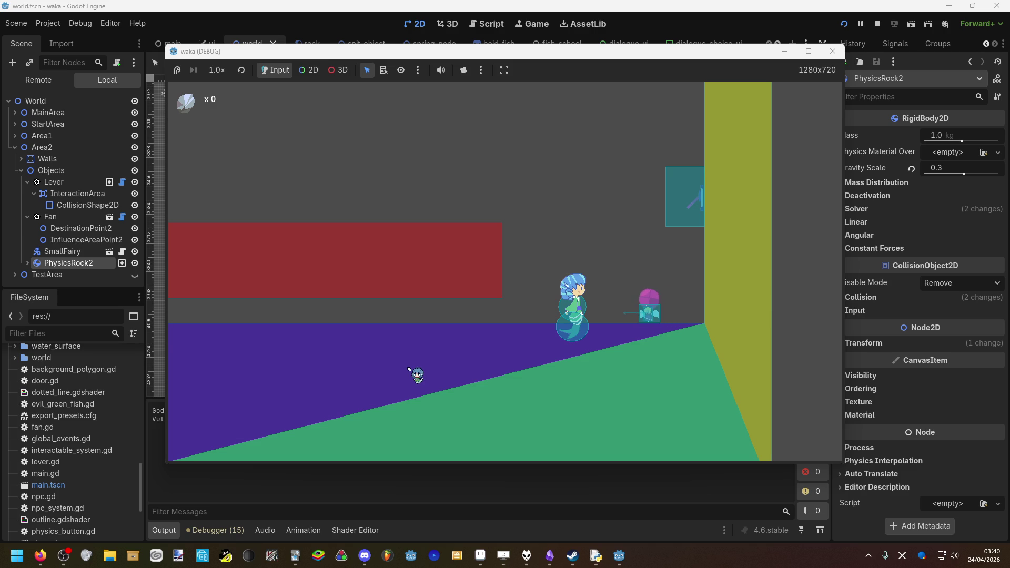
key(Up)
key(Left)
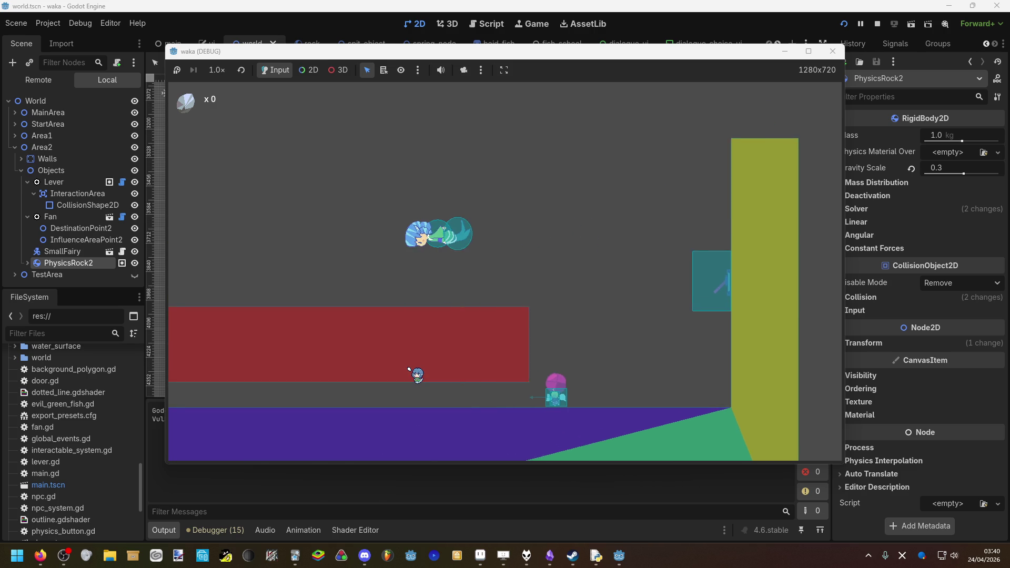
key(Left)
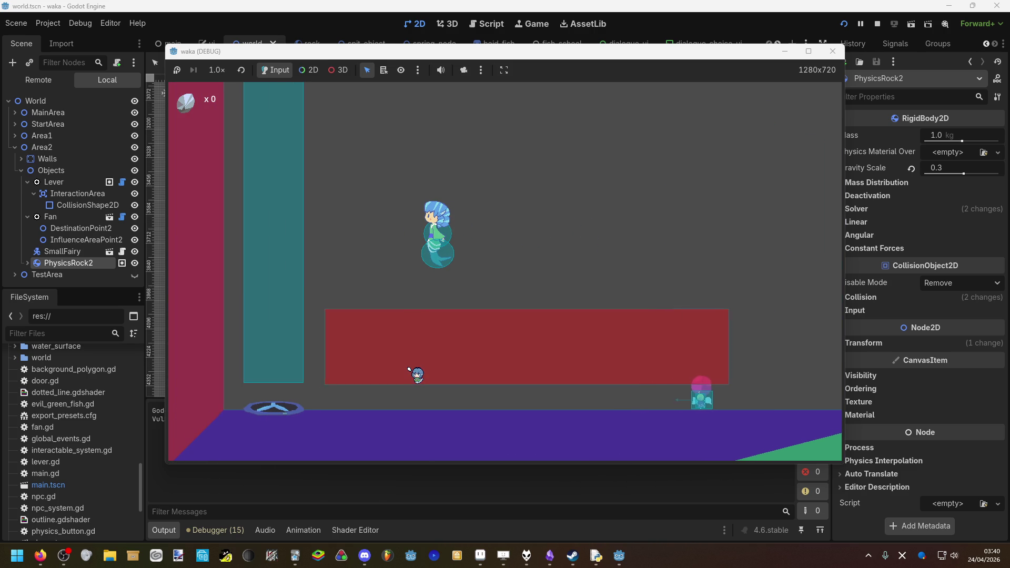
Swim up to the yellow wall and back, then collapse the Objects group in the Scene dock.
key(Right)
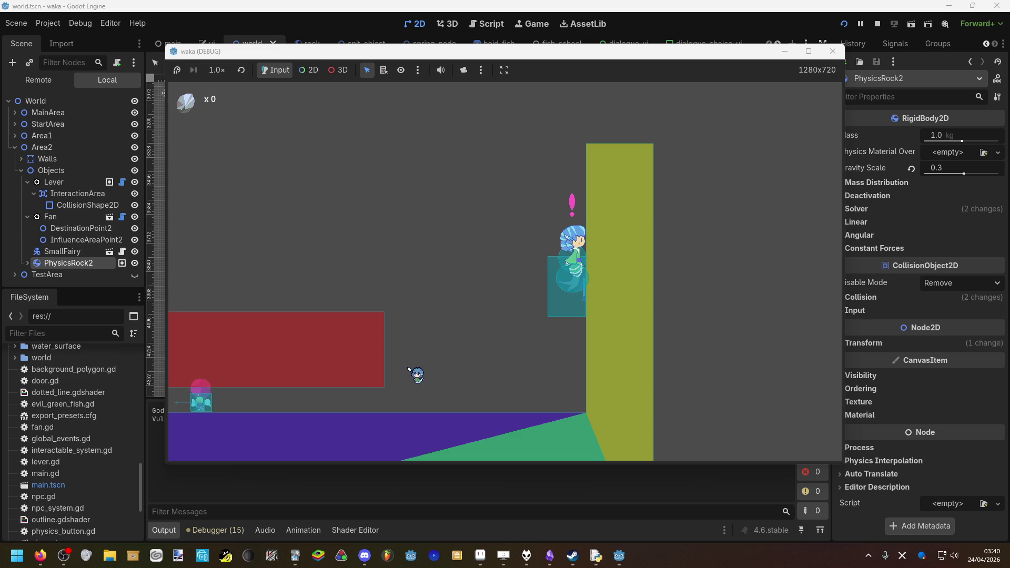
key(Left)
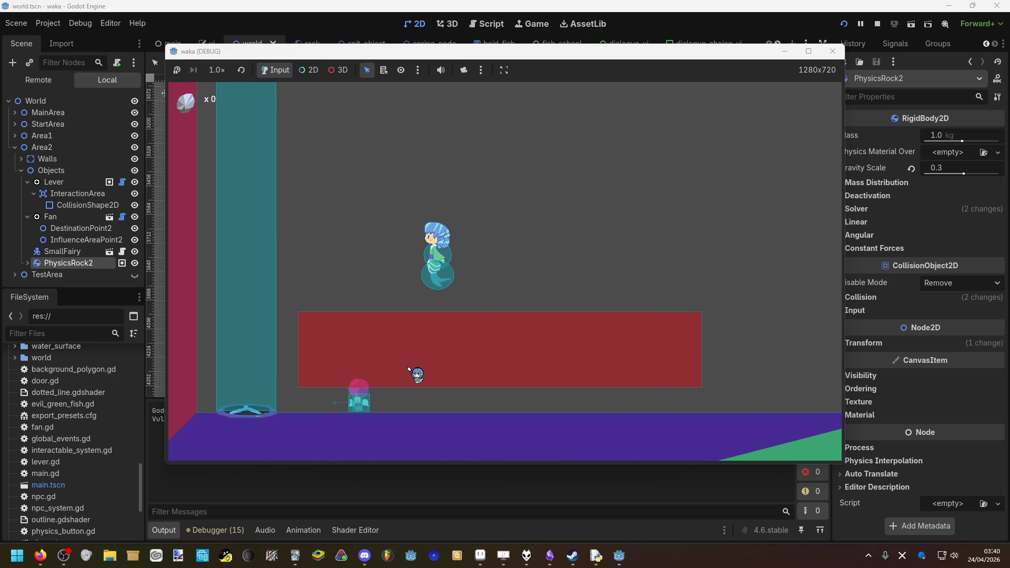
key(Left)
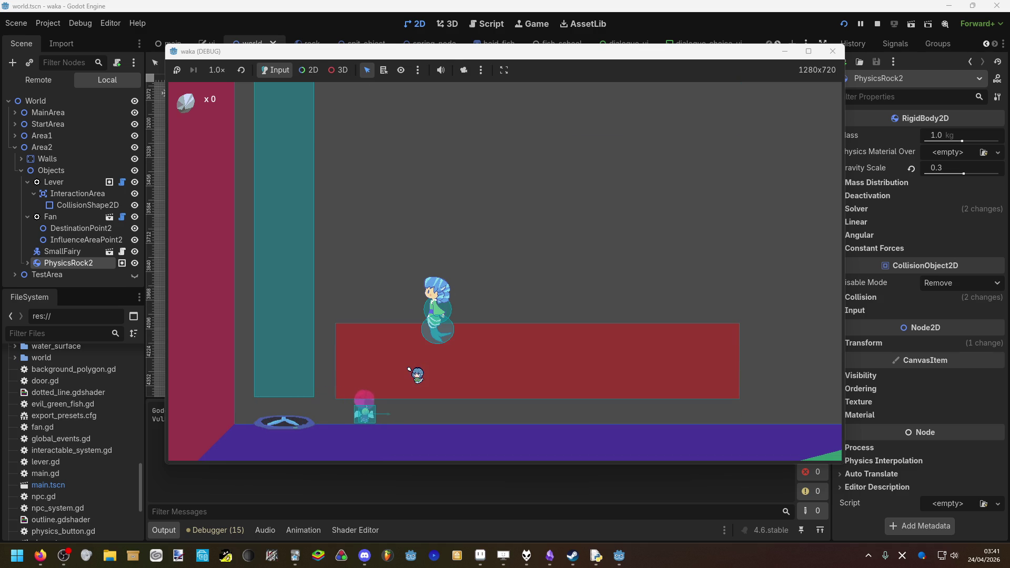
key(Right)
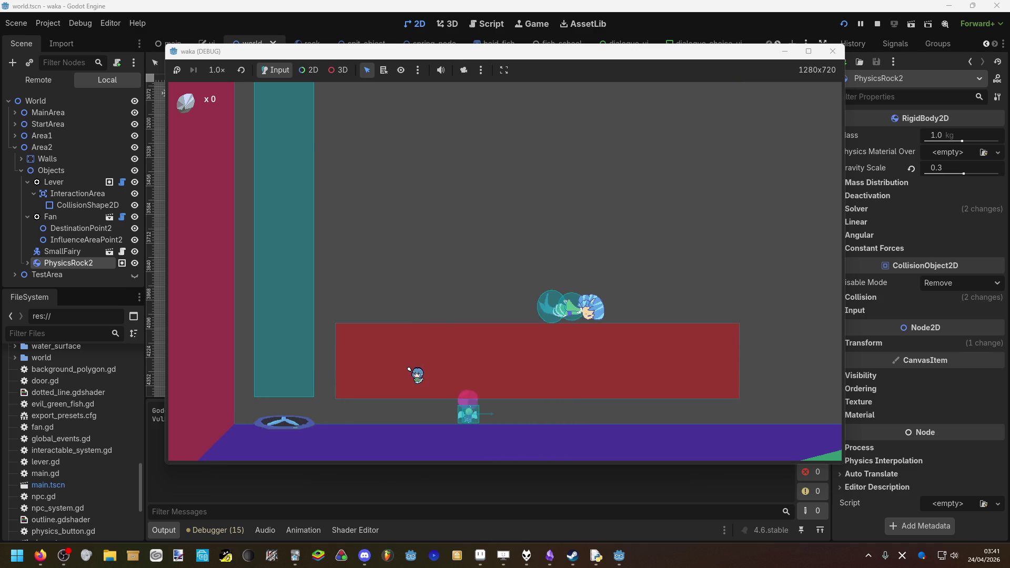
key(Right)
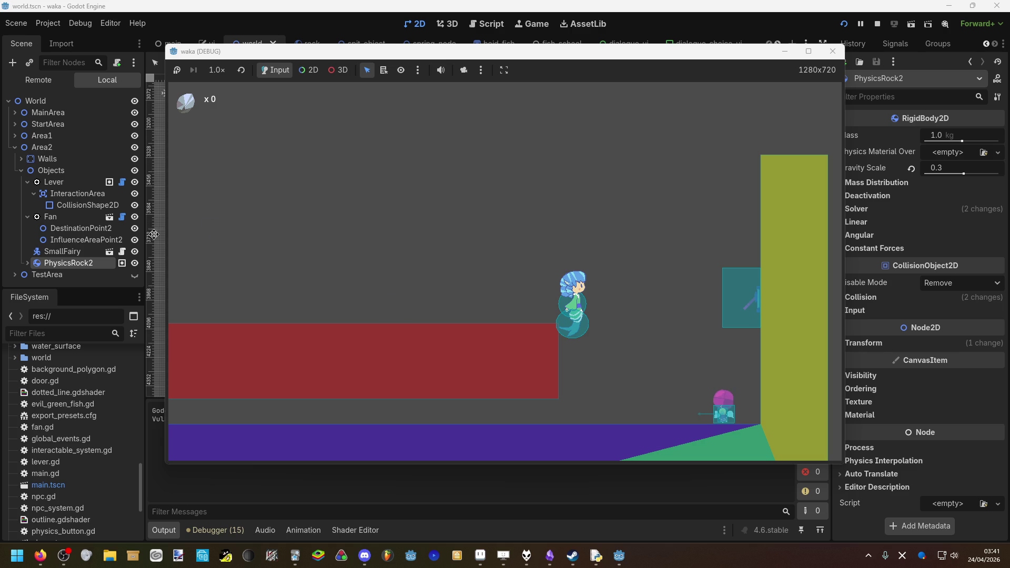
click(22, 171)
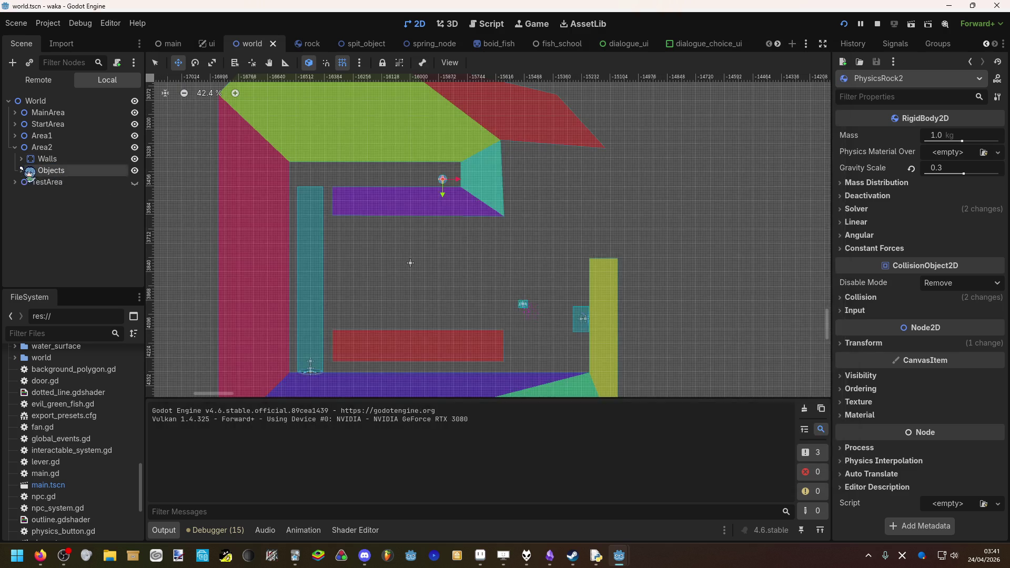
Switch to the main scene and zoom around the level to find the water surface area.
scroll(439, 288, down, 15)
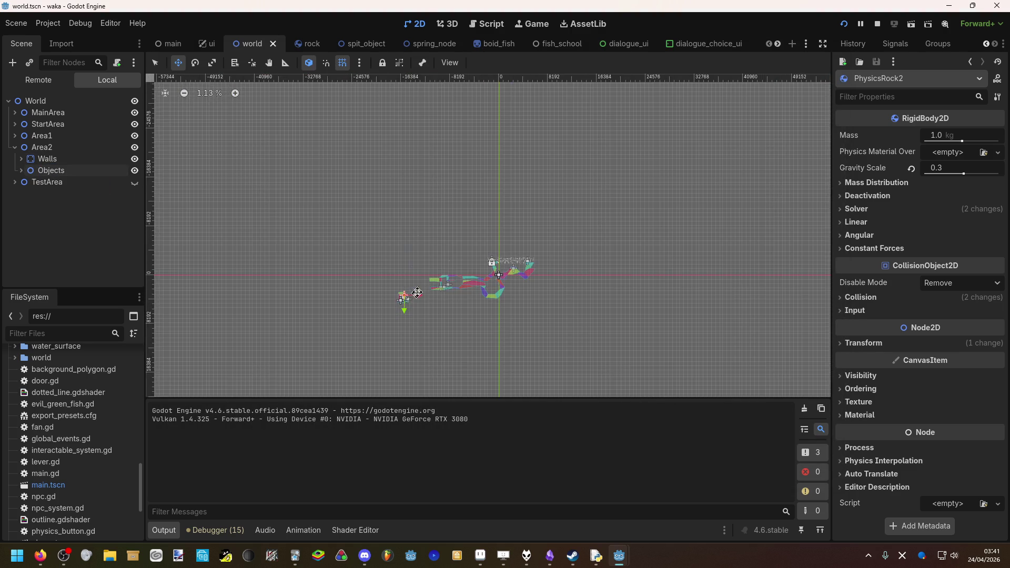
scroll(372, 242, up, 3)
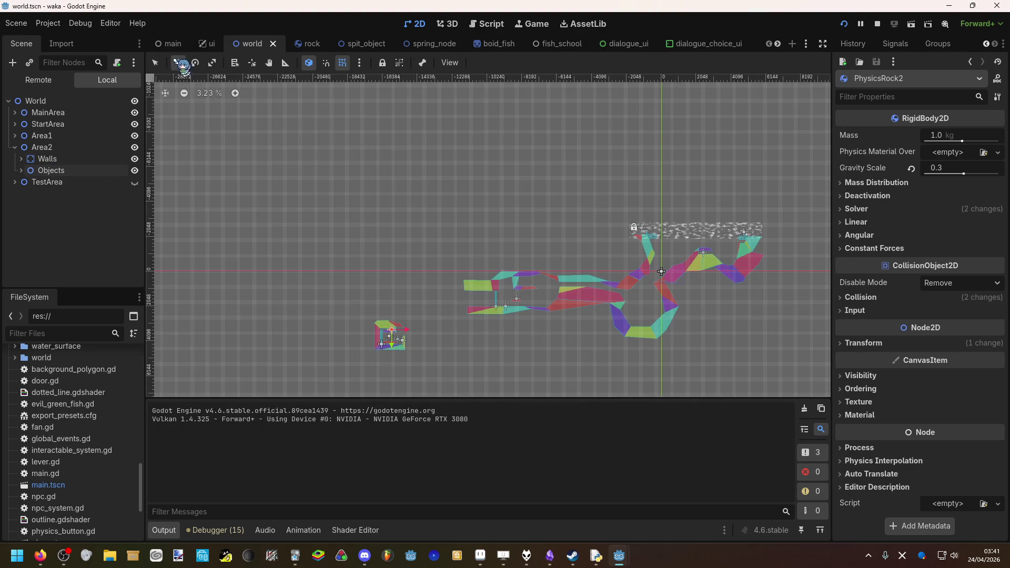
click(172, 44)
scroll(69, 174, down, 1)
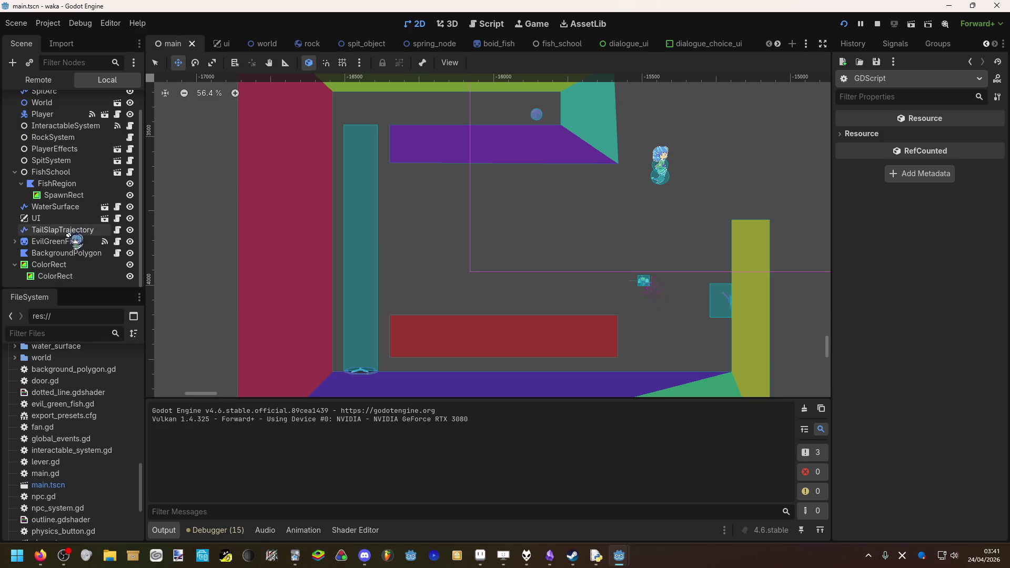
scroll(65, 241, up, 1)
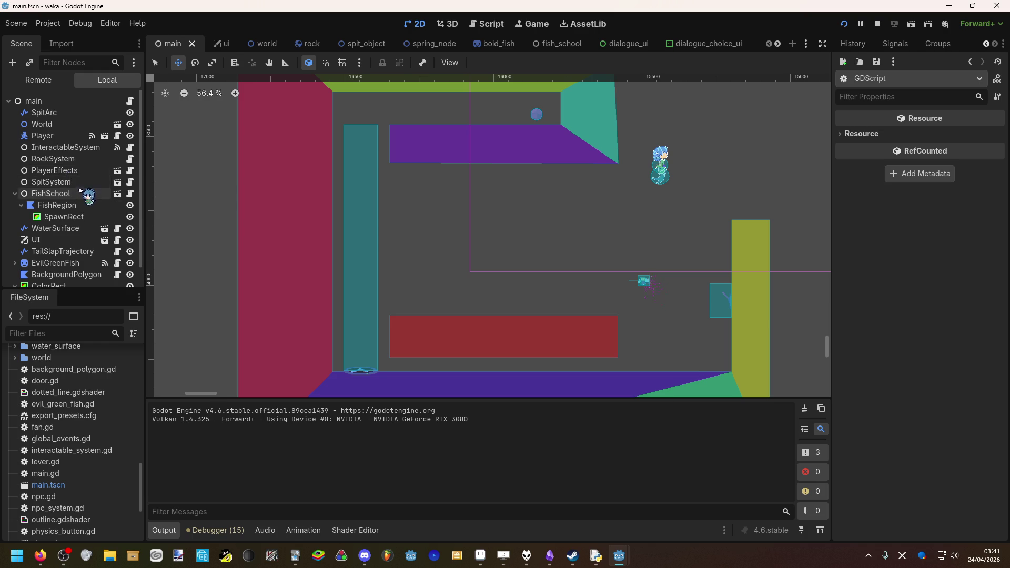
scroll(68, 207, down, 1)
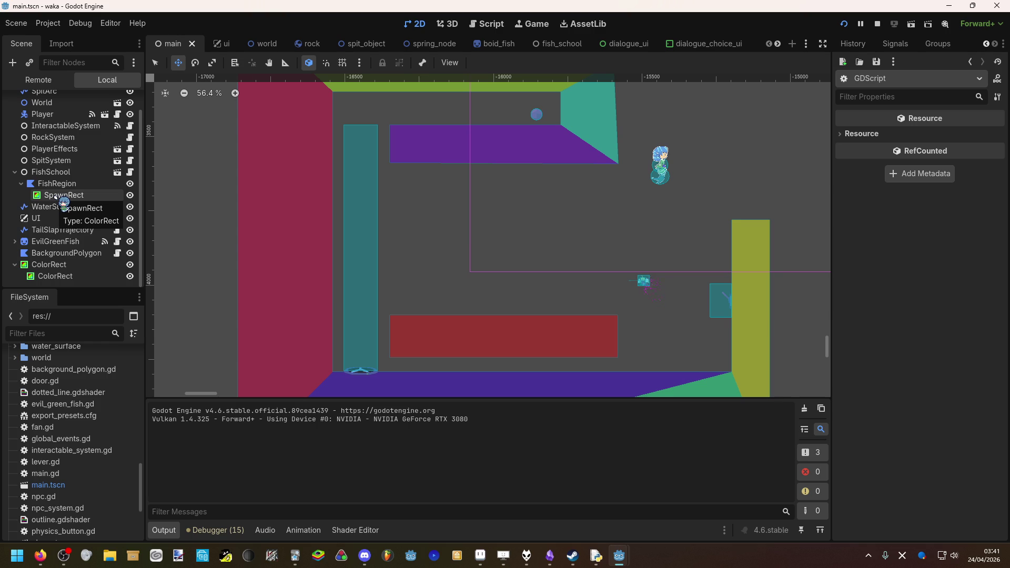
scroll(64, 202, up, 1)
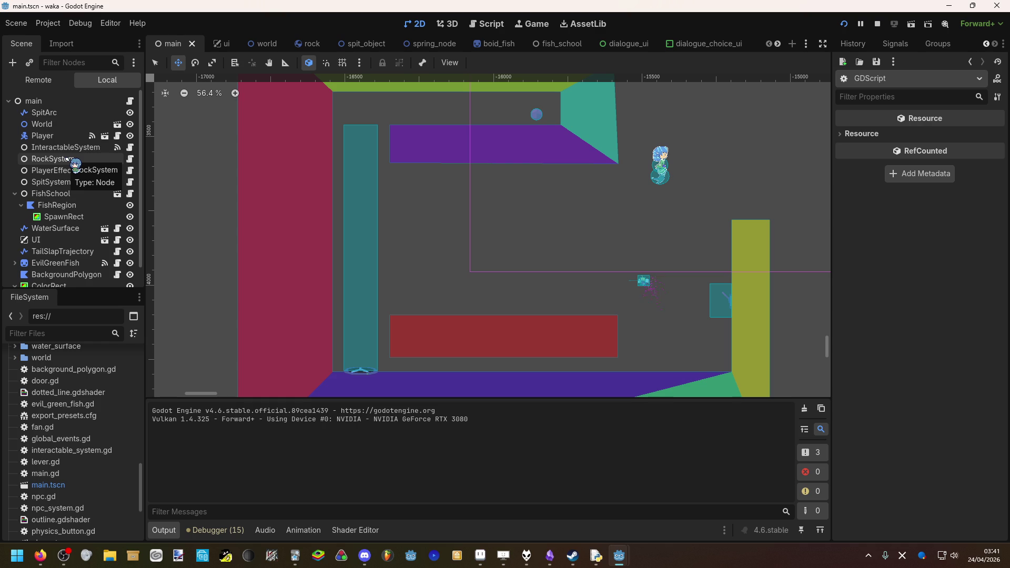
scroll(70, 224, down, 1)
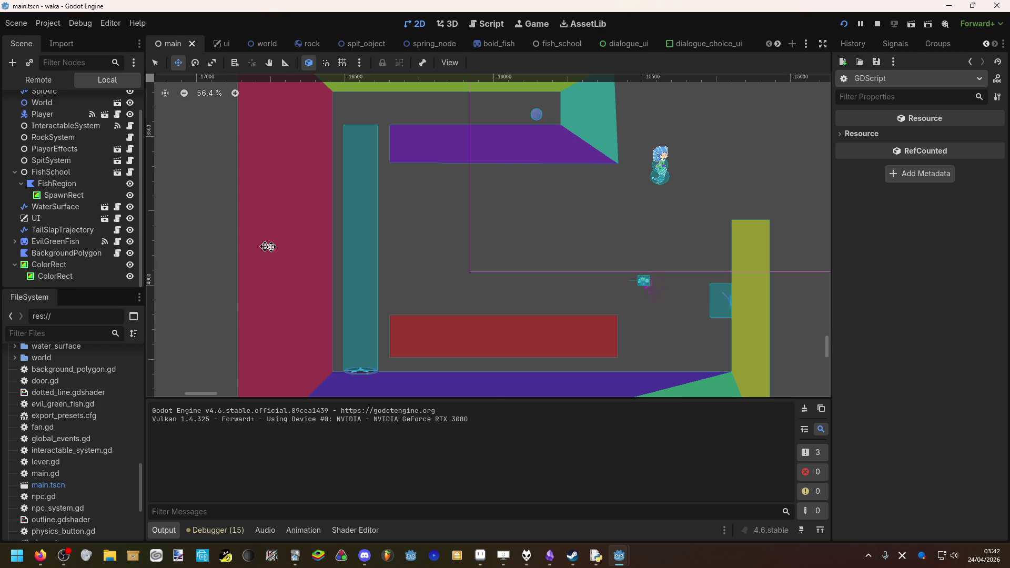
scroll(431, 278, down, 7)
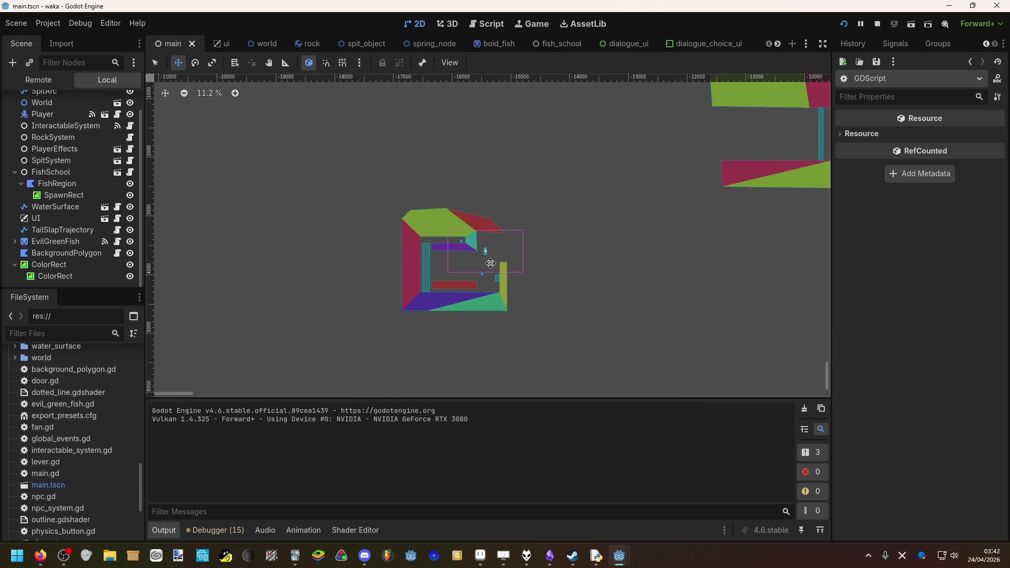
scroll(437, 279, down, 5)
scroll(600, 182, up, 9)
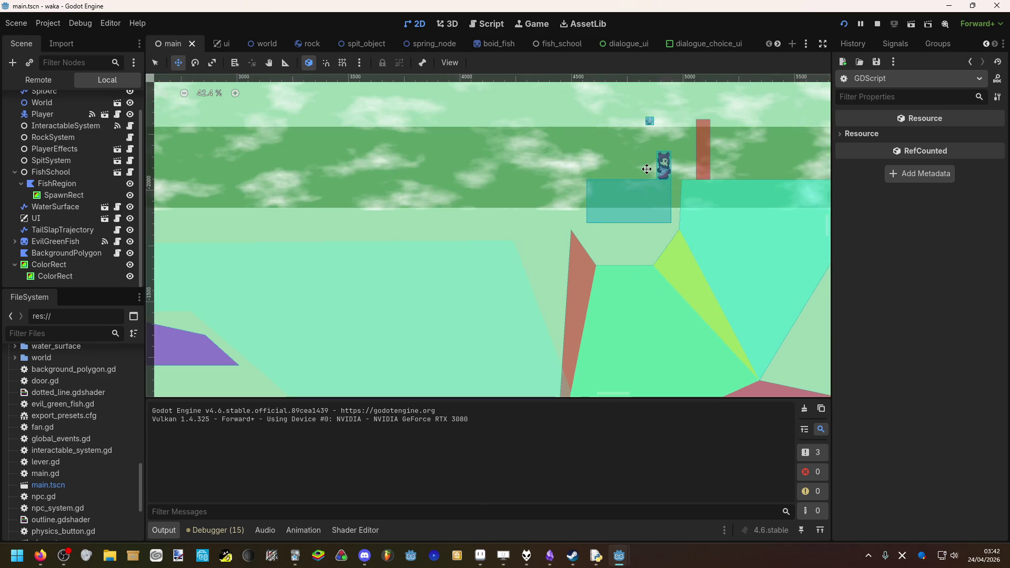
scroll(564, 207, down, 3)
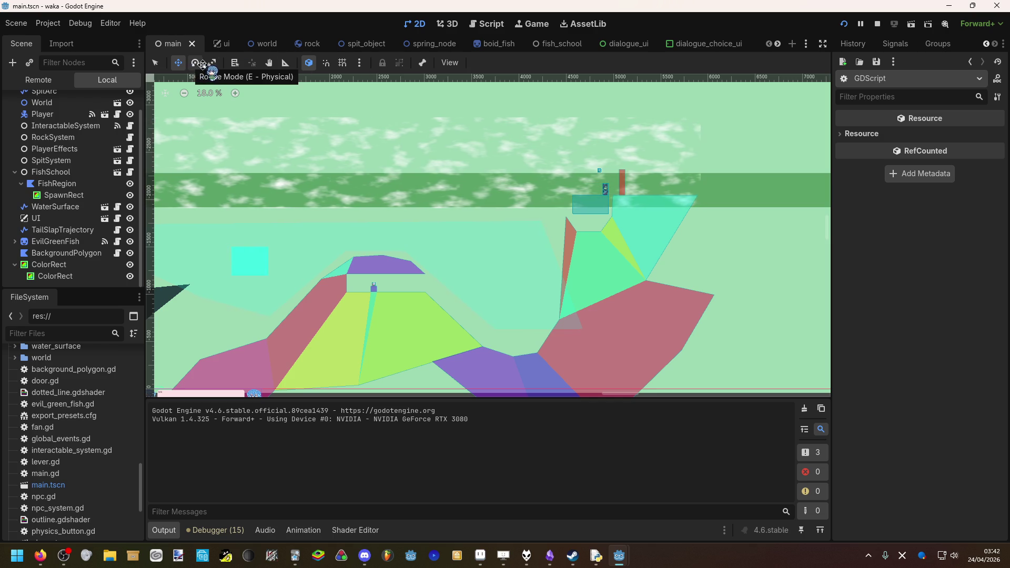
scroll(248, 169, down, 9)
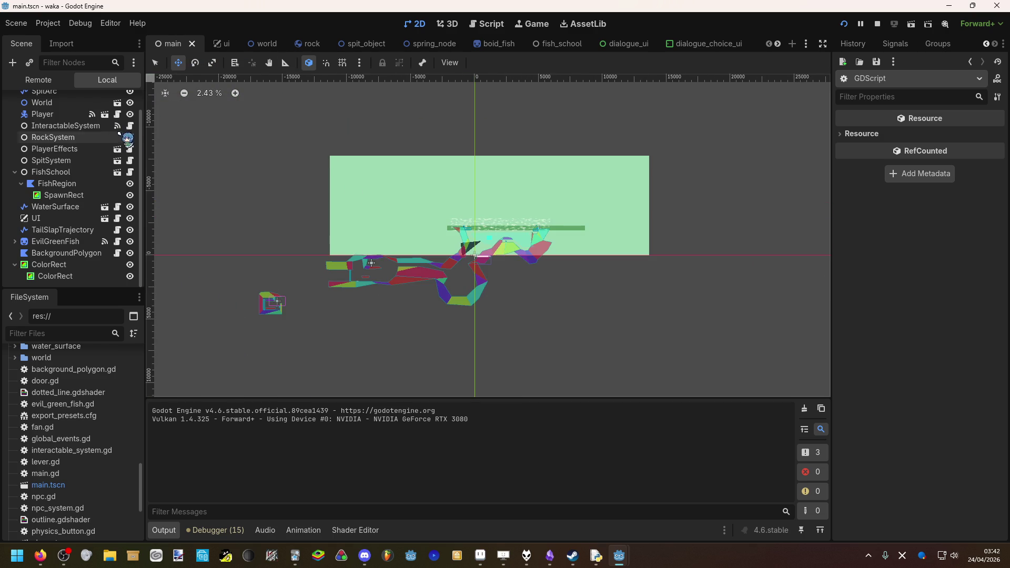
scroll(128, 138, up, 2)
Move the Player node to (3733, -1179) at the water surface.
click(58, 136)
drag(523, 162, 496, 153)
scroll(519, 186, up, 7)
scroll(545, 352, up, 3)
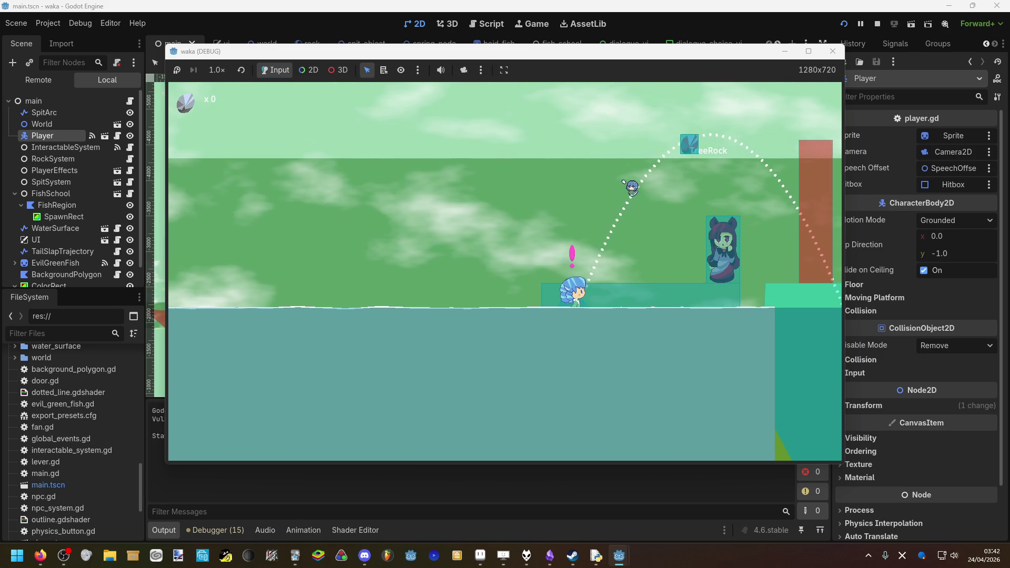
Spit at the TreeRock, dive to collect two rocks so the counter reads x 2, then resurface.
click(624, 181)
key(s)
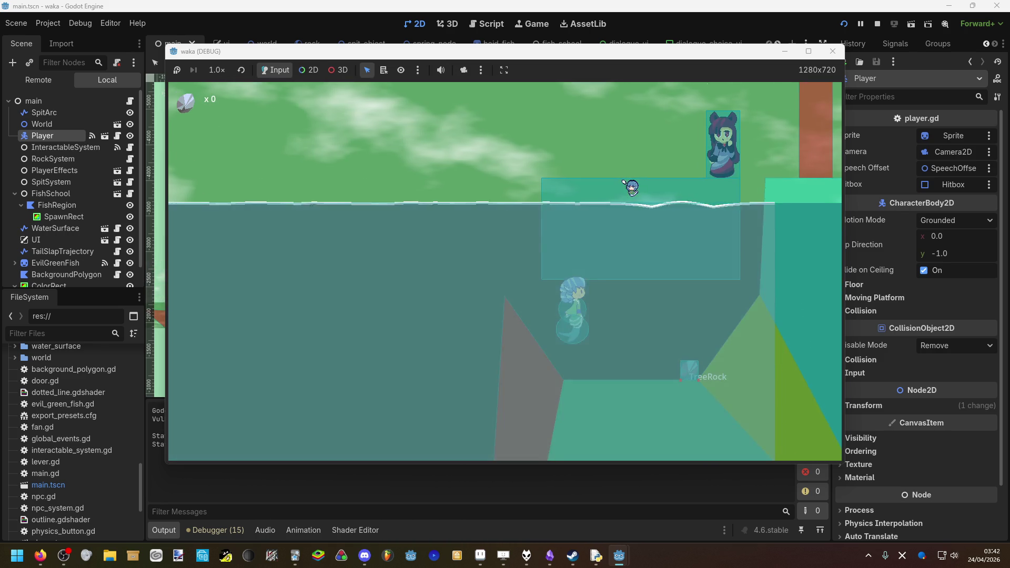
key(a)
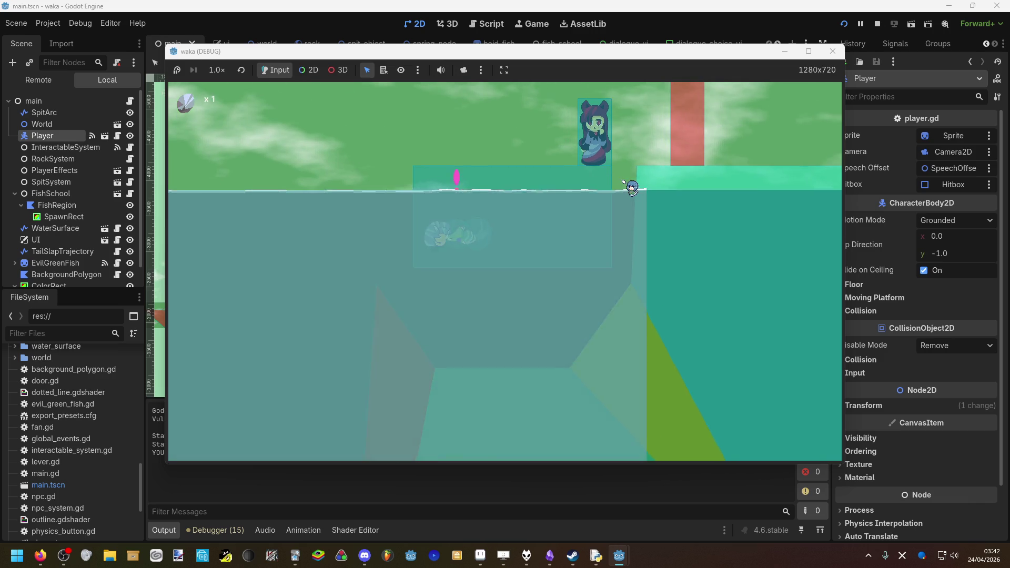
key(s)
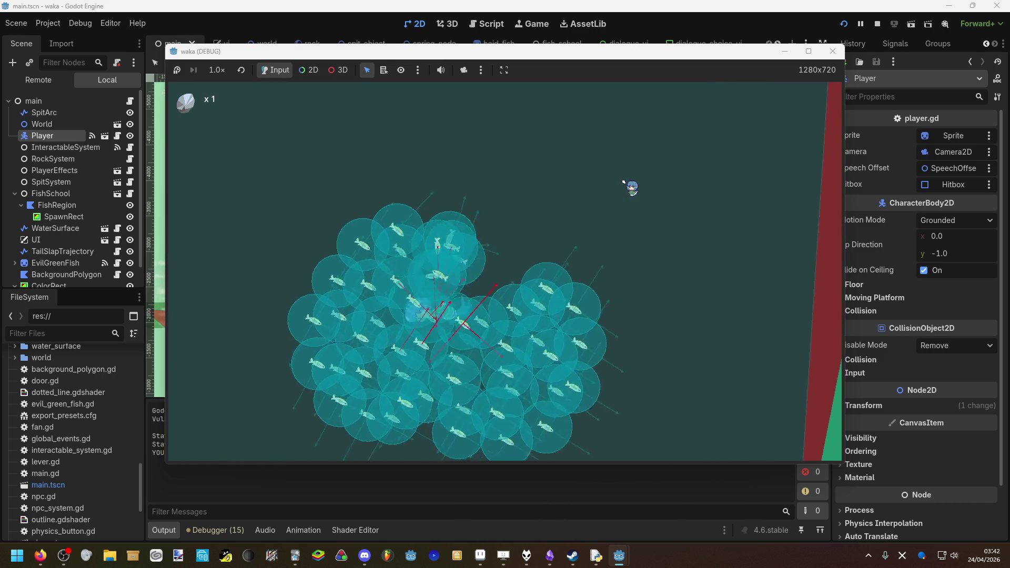
key(a)
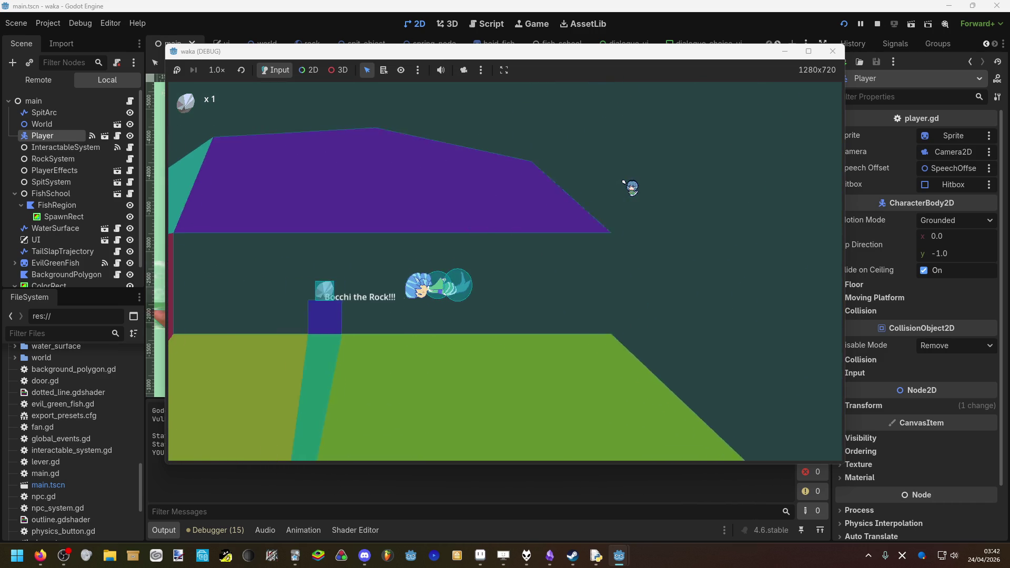
key(w)
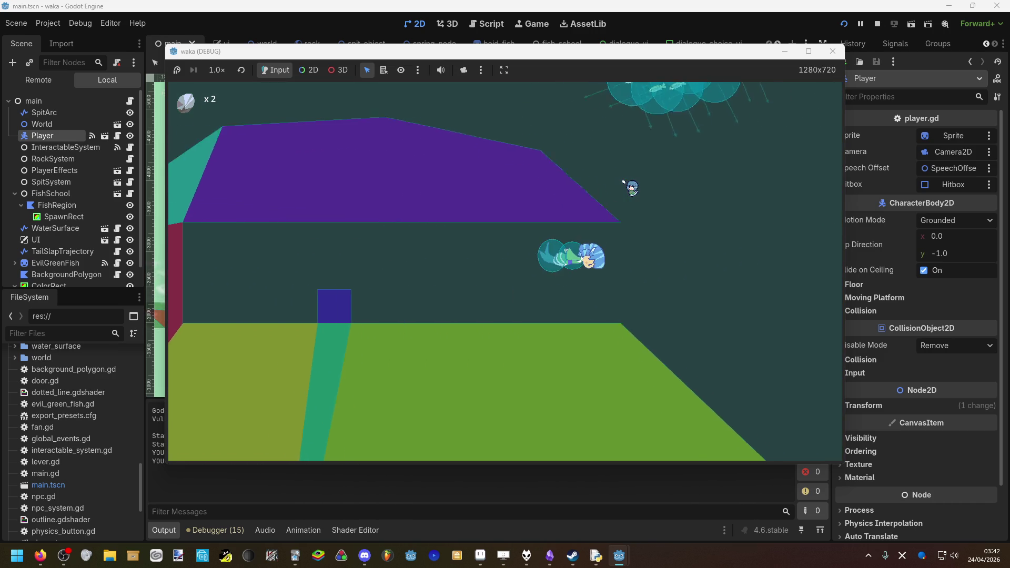
key(w)
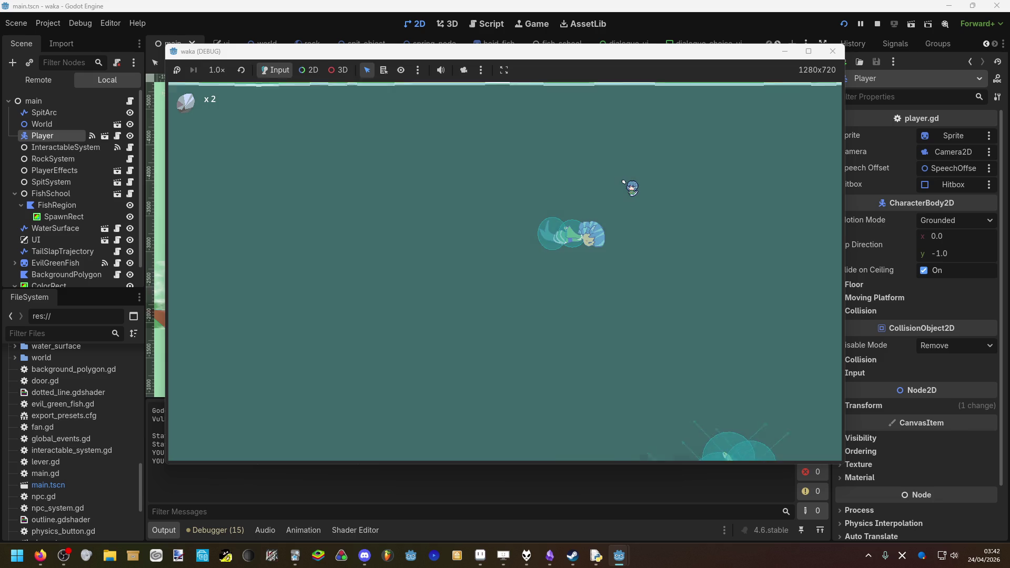
key(w)
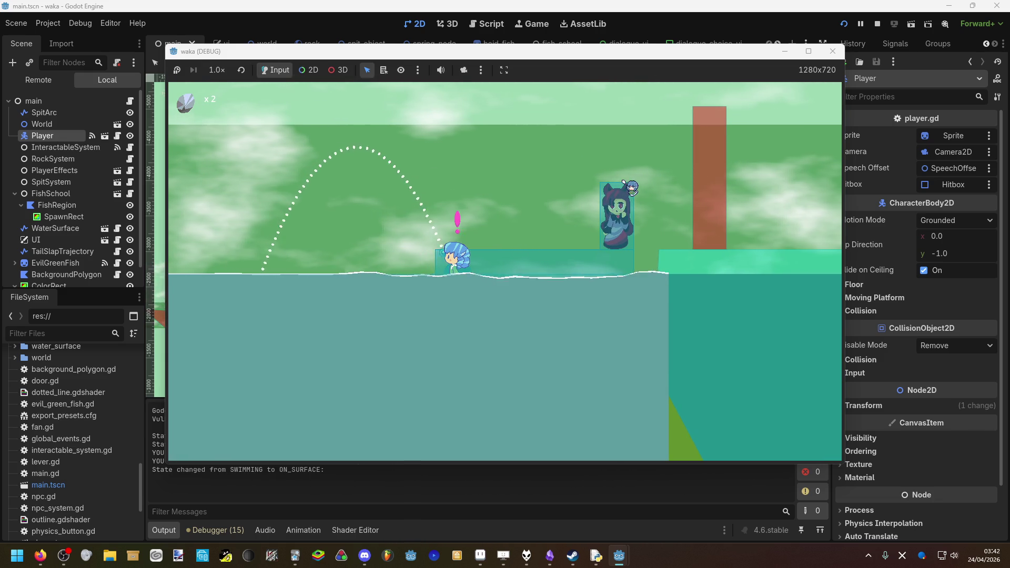
key(a)
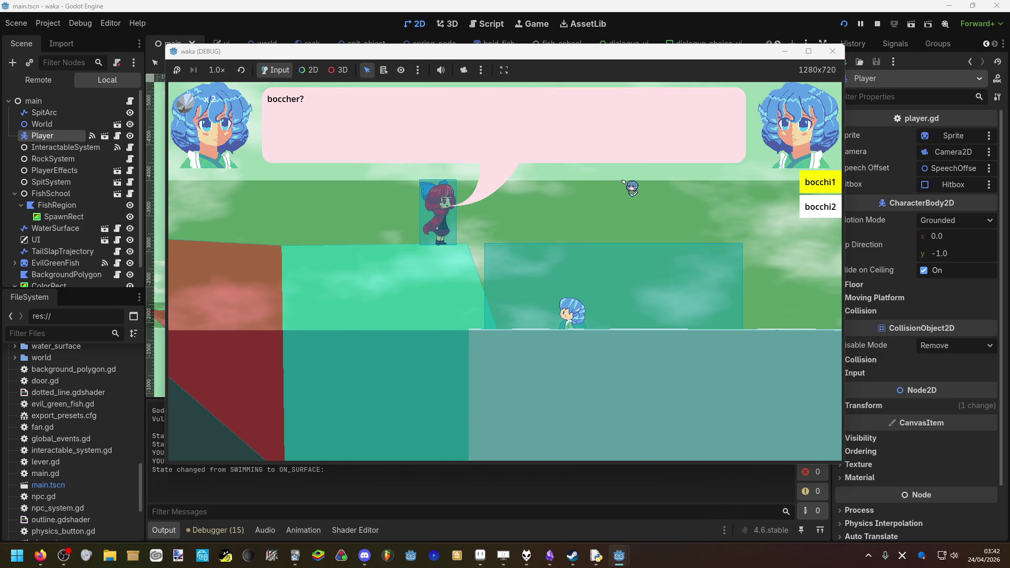
End the dialogue with Enter, then dive and explore underwater along the green floor.
key(Return)
key(Return)
key(Down)
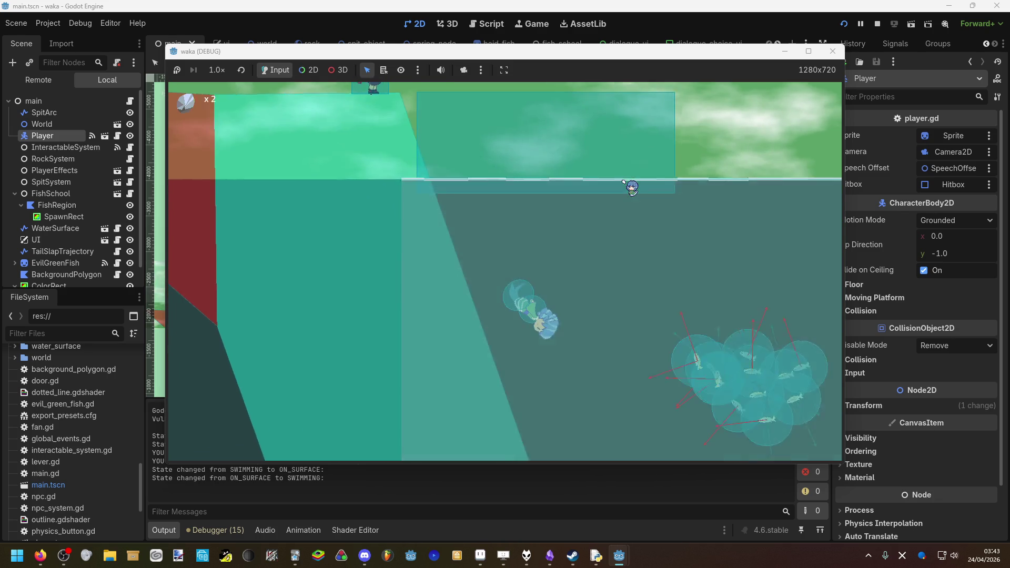
key(Down)
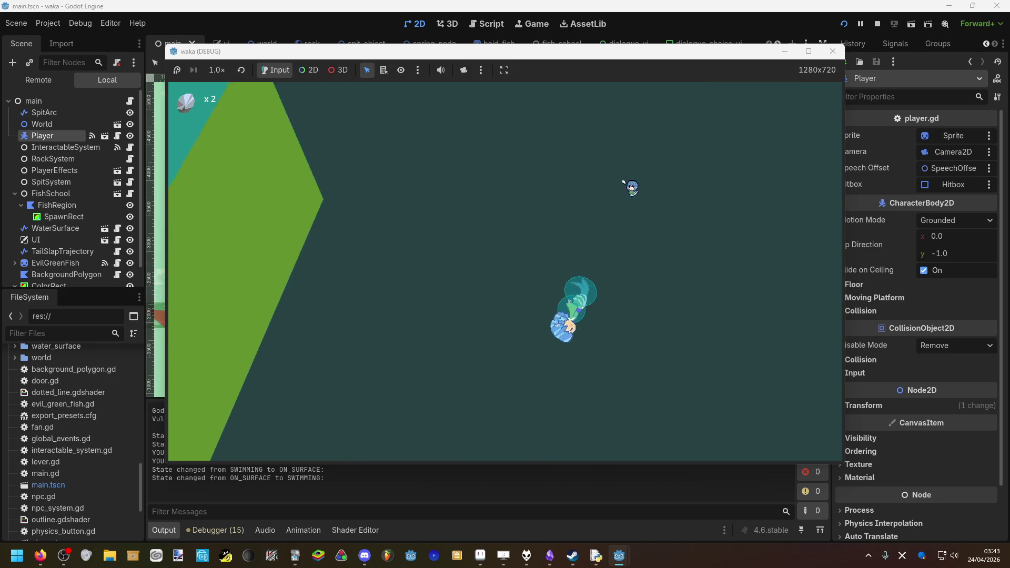
key(Left)
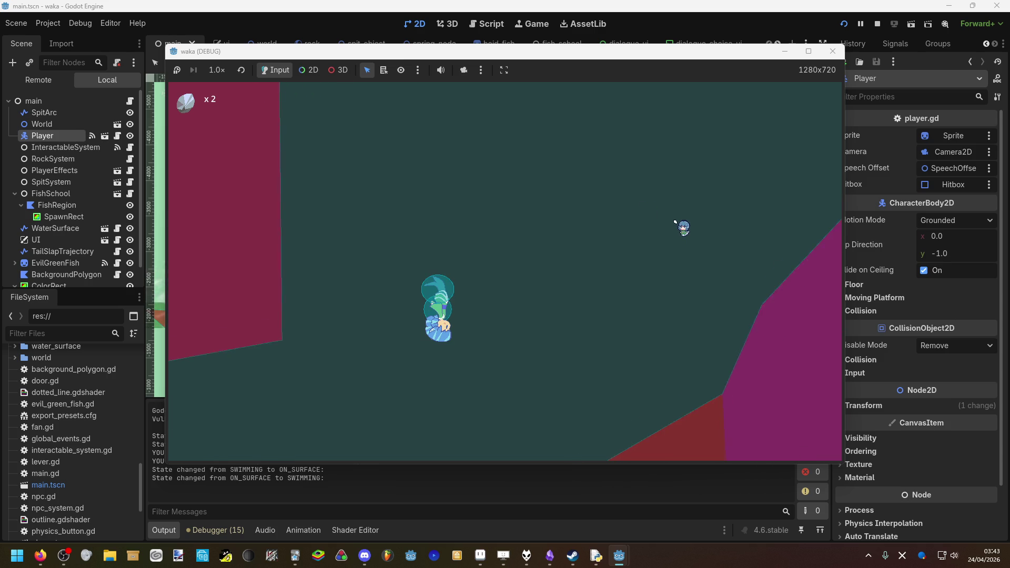
key(Left)
key(Left)
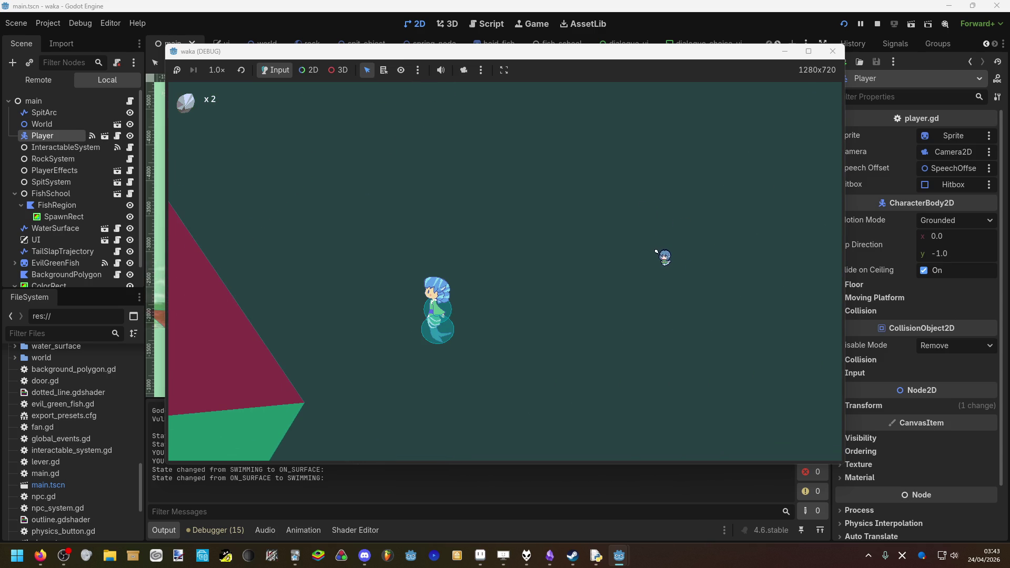
key(Down)
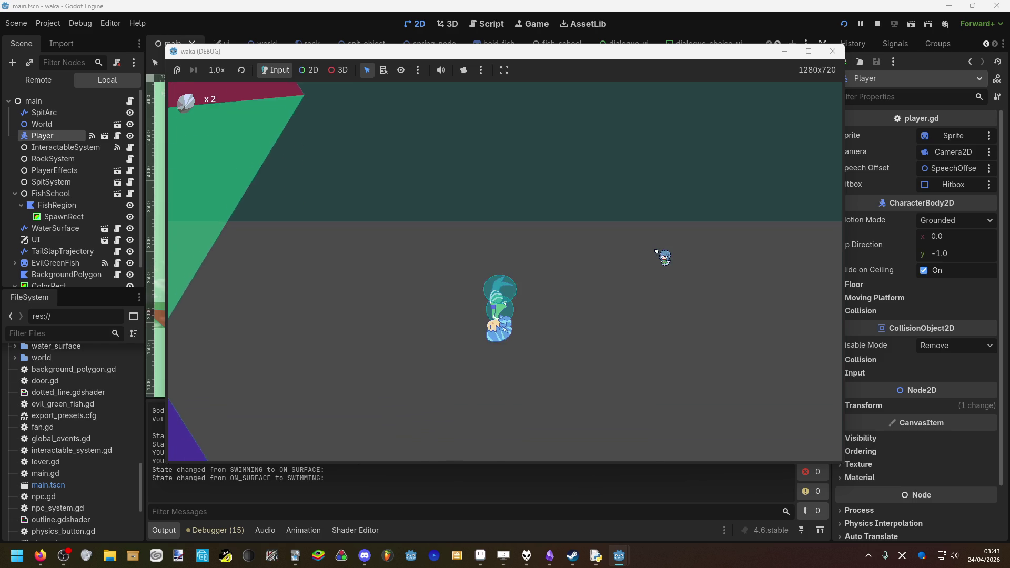
key(Right)
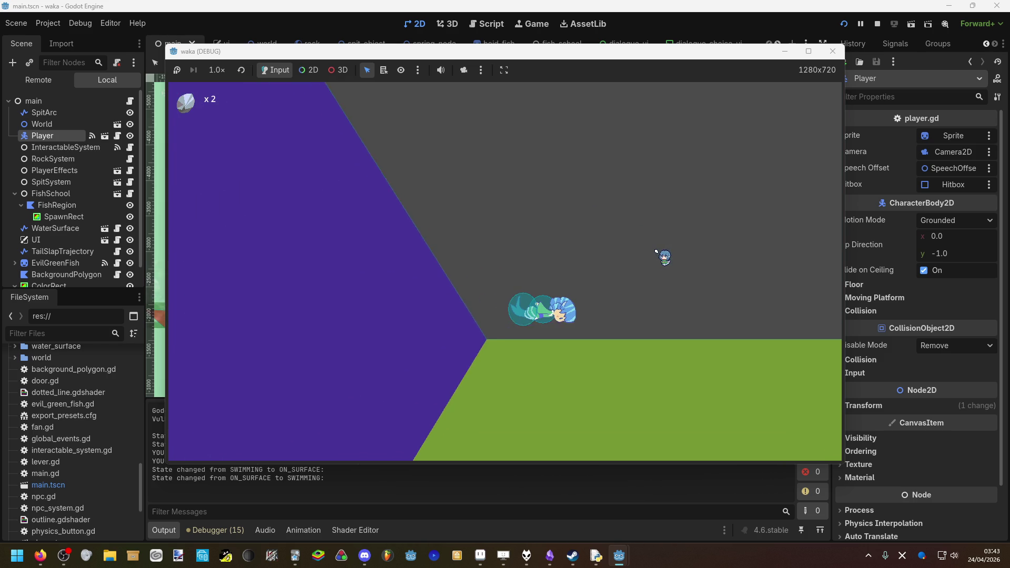
key(Up)
key(Left)
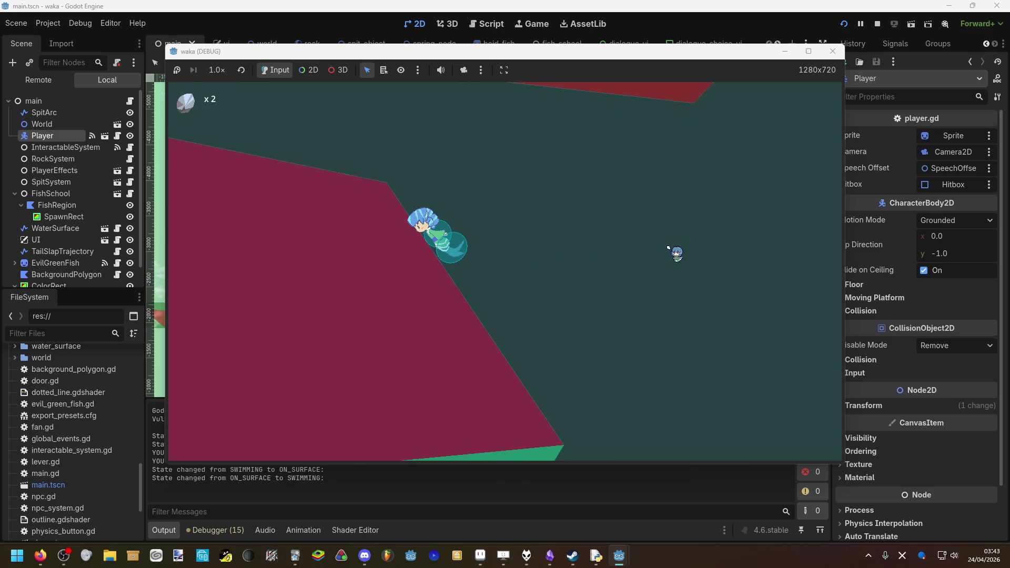
Swim around, pause to sing, then swim into the green fish to earn the green song.
key(Up)
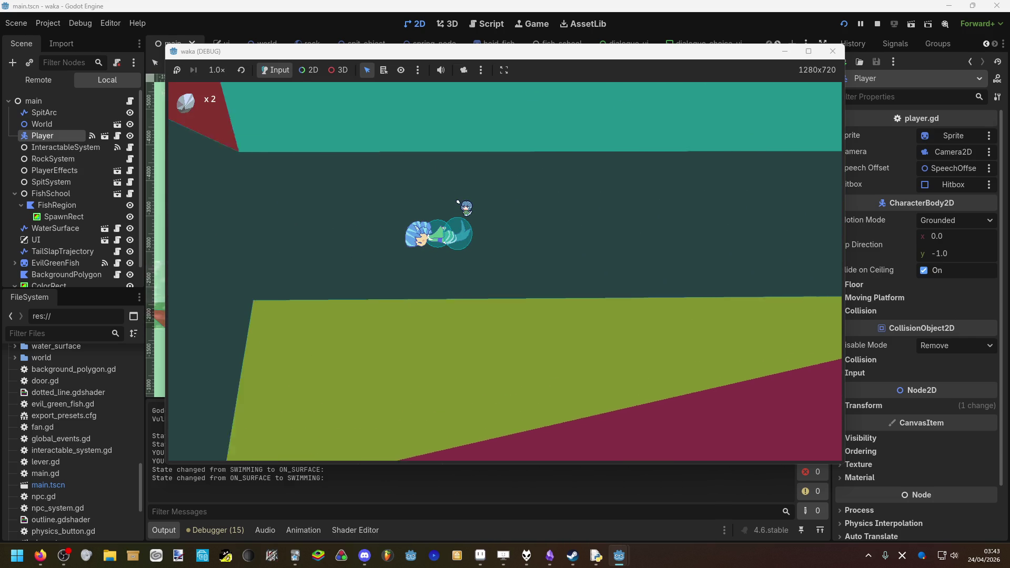
key(Down)
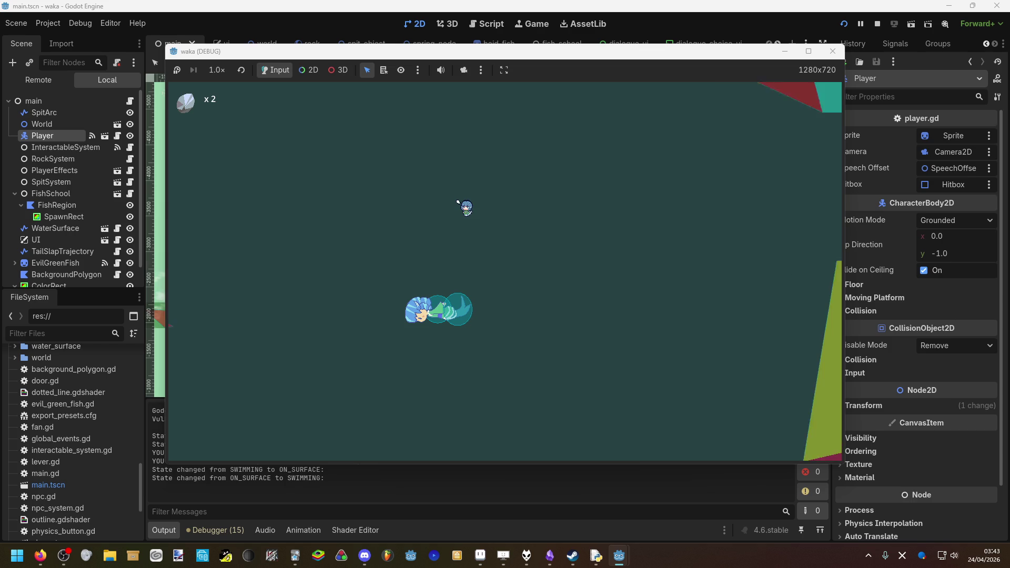
key(Right)
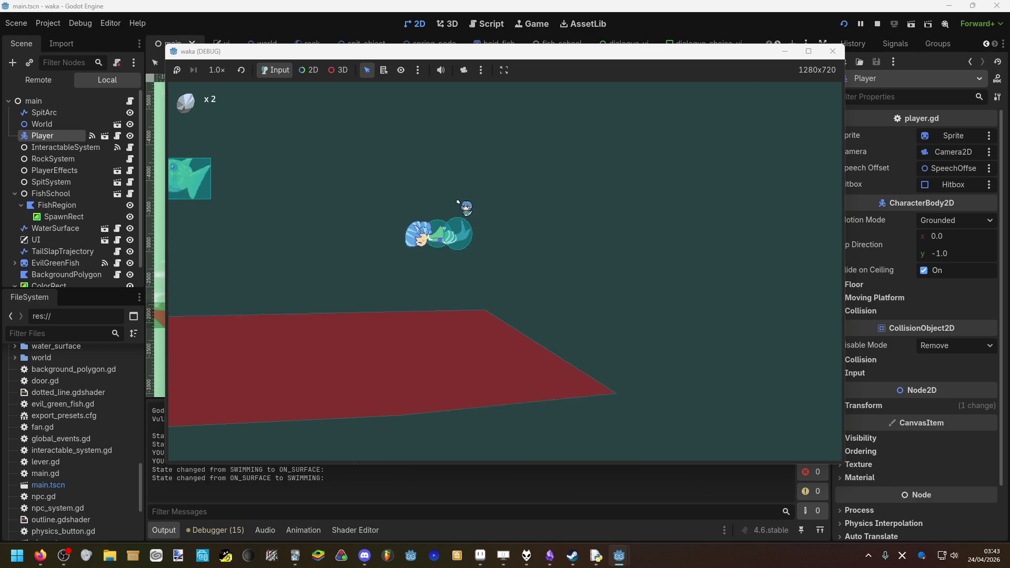
key(Down)
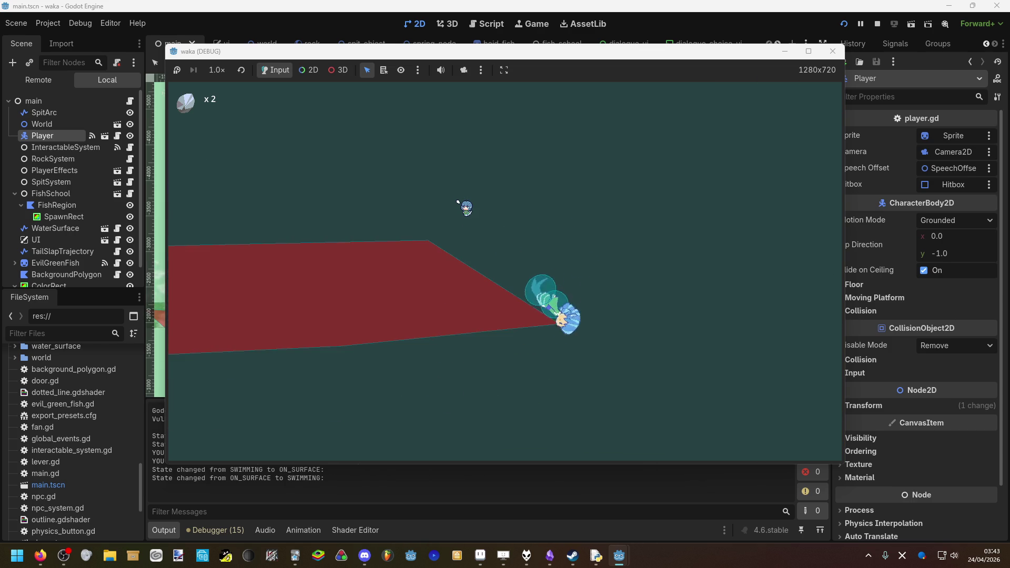
key(Left)
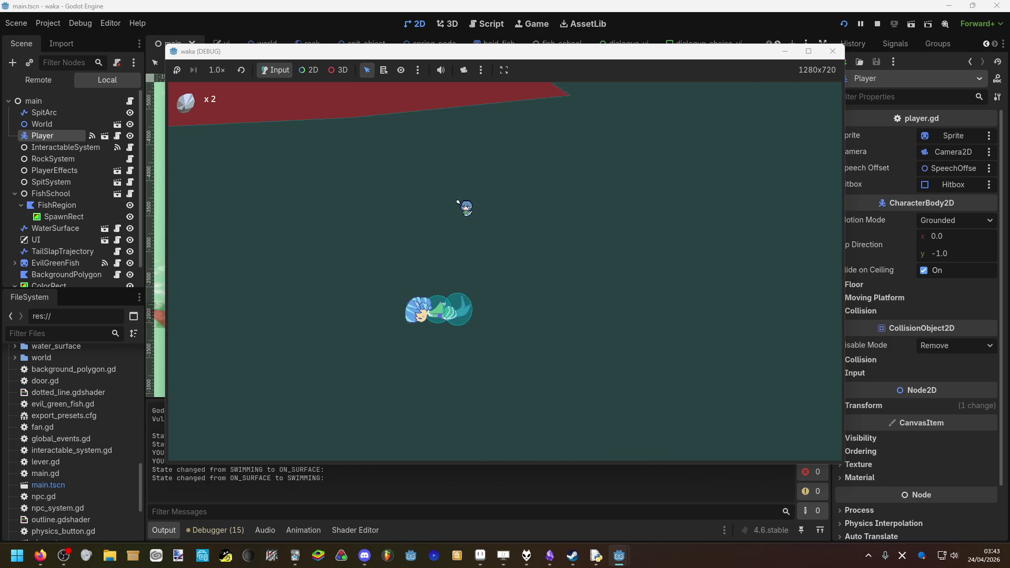
key(Right)
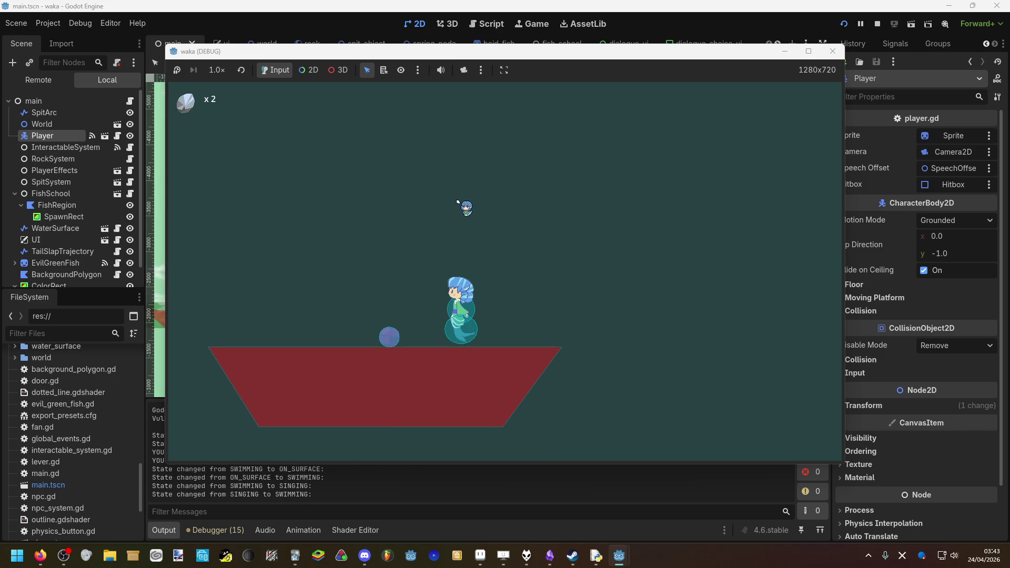
key(Up)
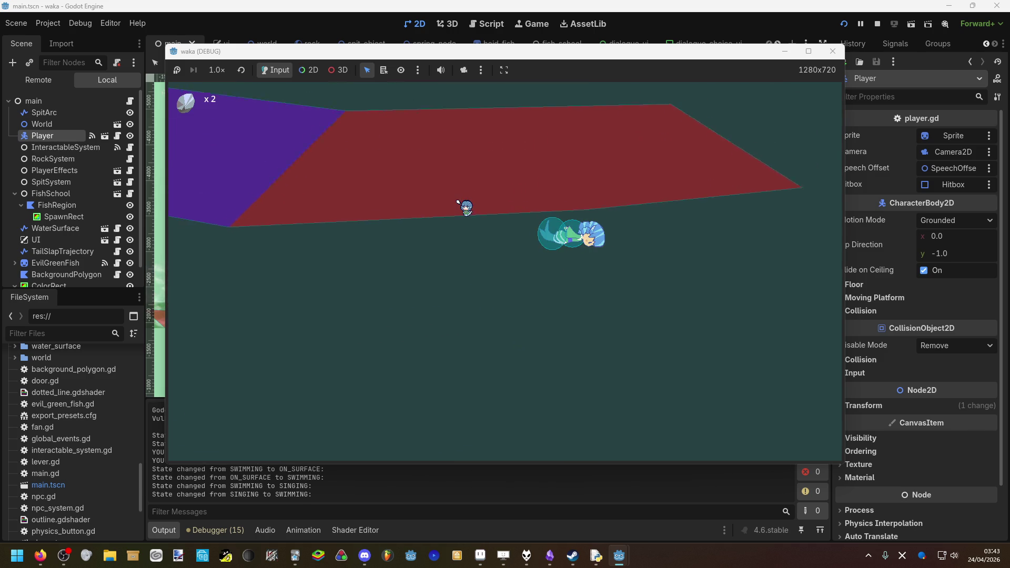
key(Left)
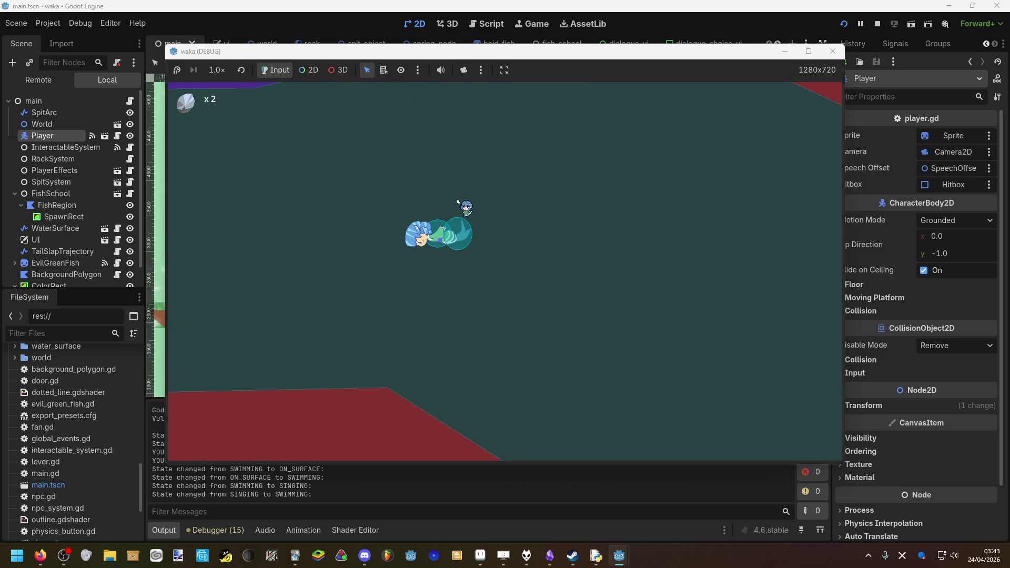
key(Down)
key(Right)
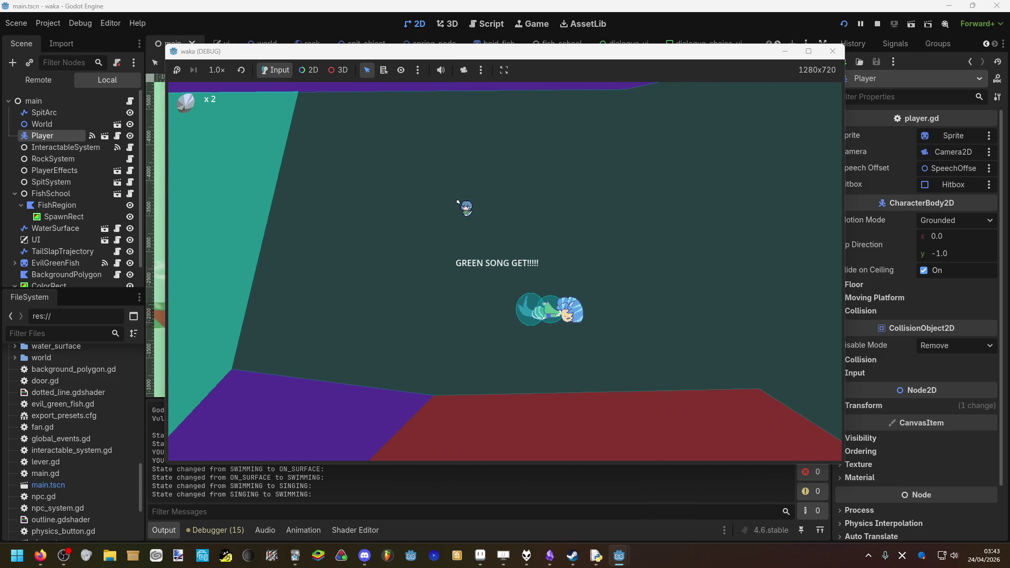
Swim past the red terrain and tail slap the fairy, triggering a Nil 'position' error at main.gd line 82.
key(Left)
key(Left)
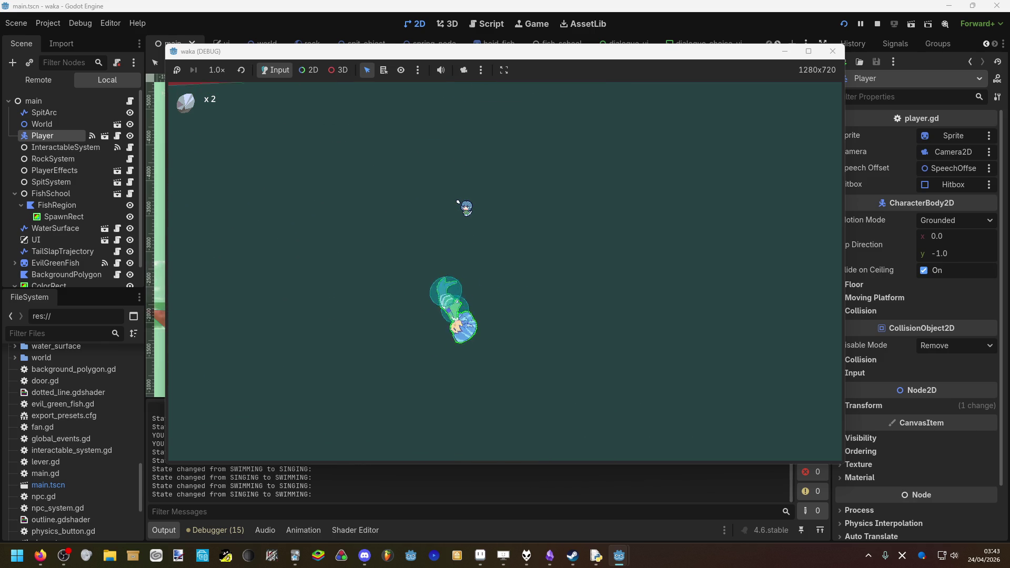
key(Right)
key(space)
key(space)
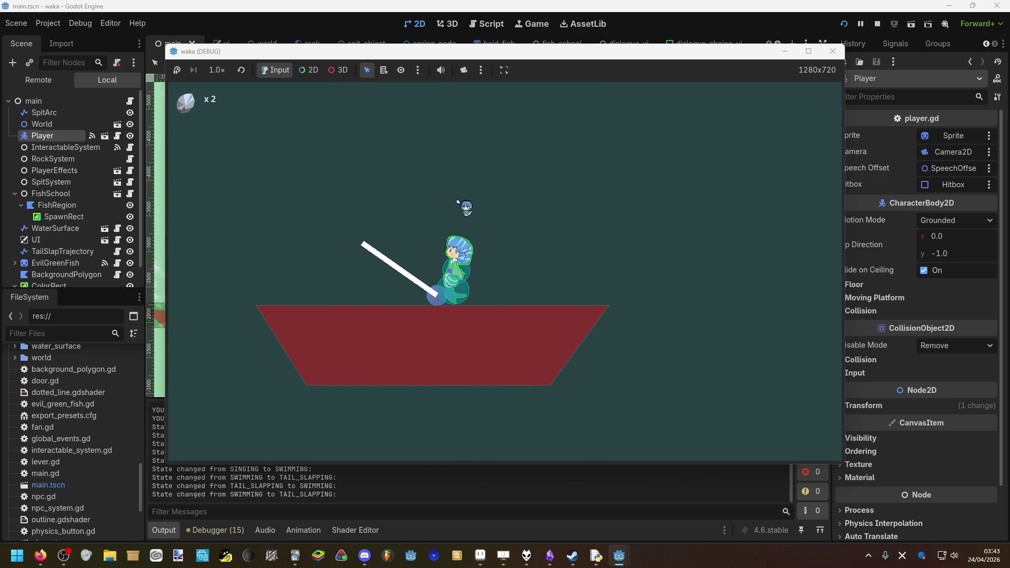
click(458, 202)
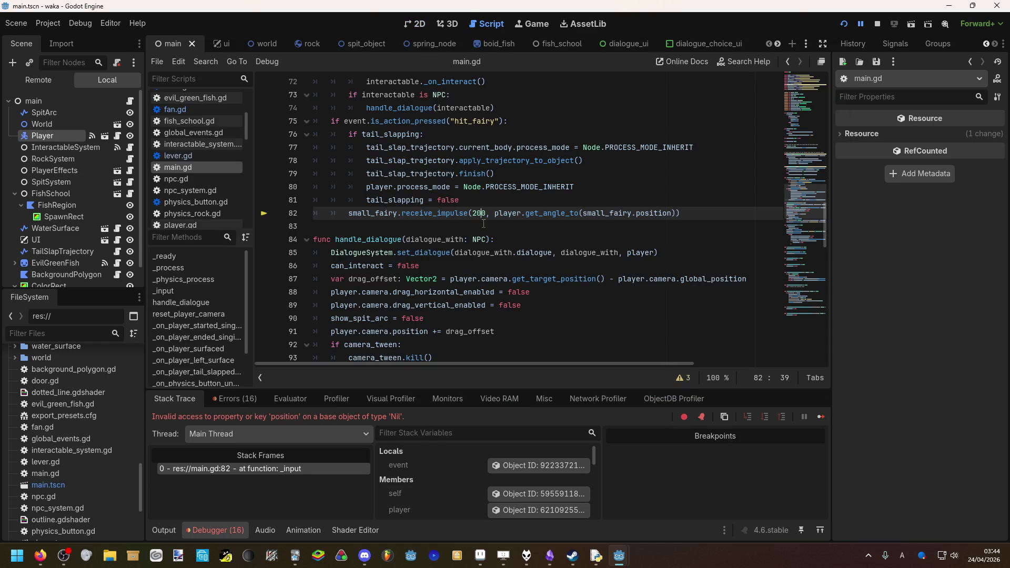
Inspect the tail slap code on lines 79–82 of main.gd.
scroll(482, 220, up, 2)
scroll(483, 258, up, 2)
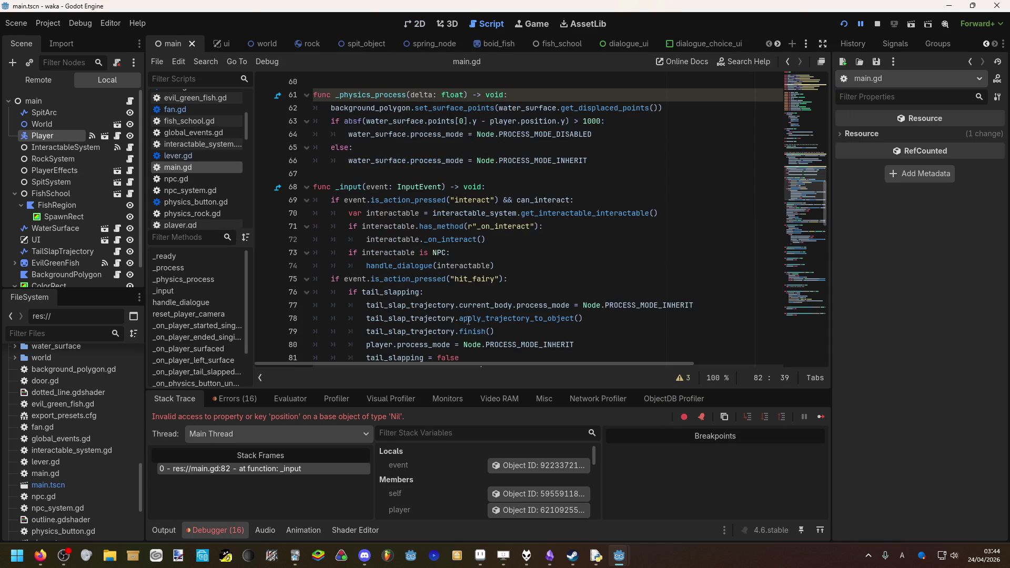
scroll(468, 319, down, 1)
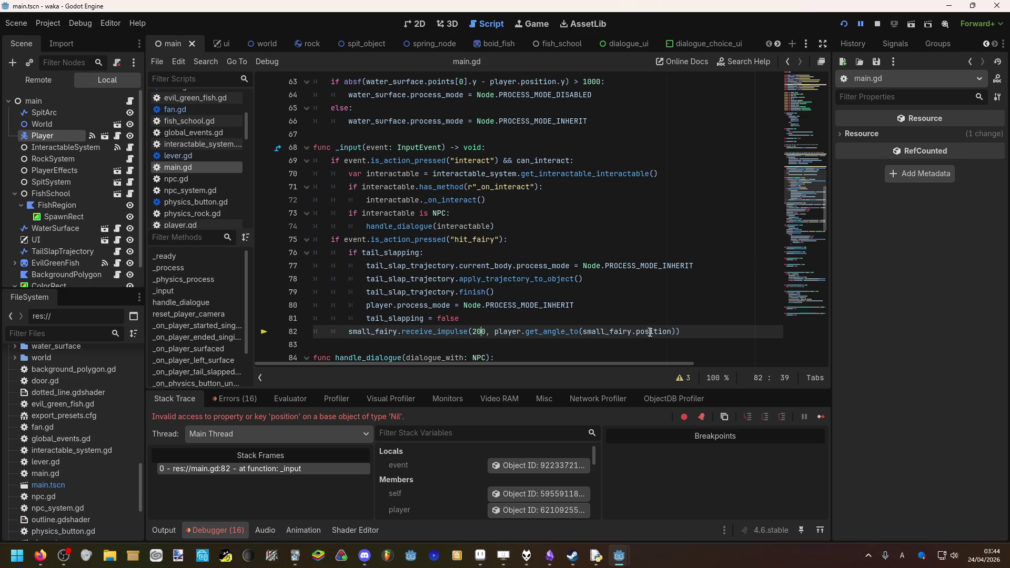
mouse_move(684, 336)
mouse_down()
mouse_move(378, 305)
mouse_move(402, 292)
mouse_up()
click(401, 292)
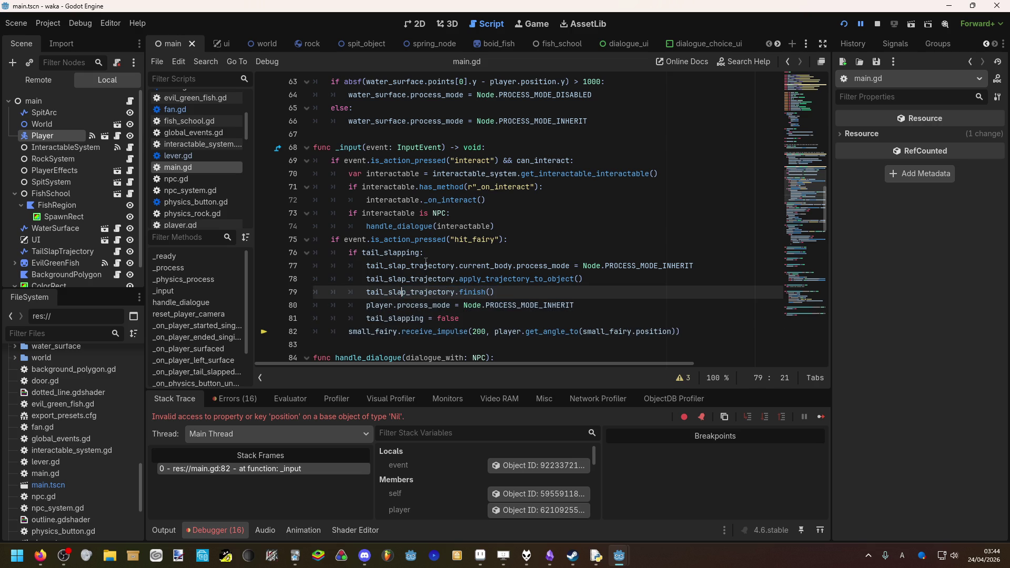
Delete the small_fairy export on line 19 of main.gd.
scroll(525, 259, up, 10)
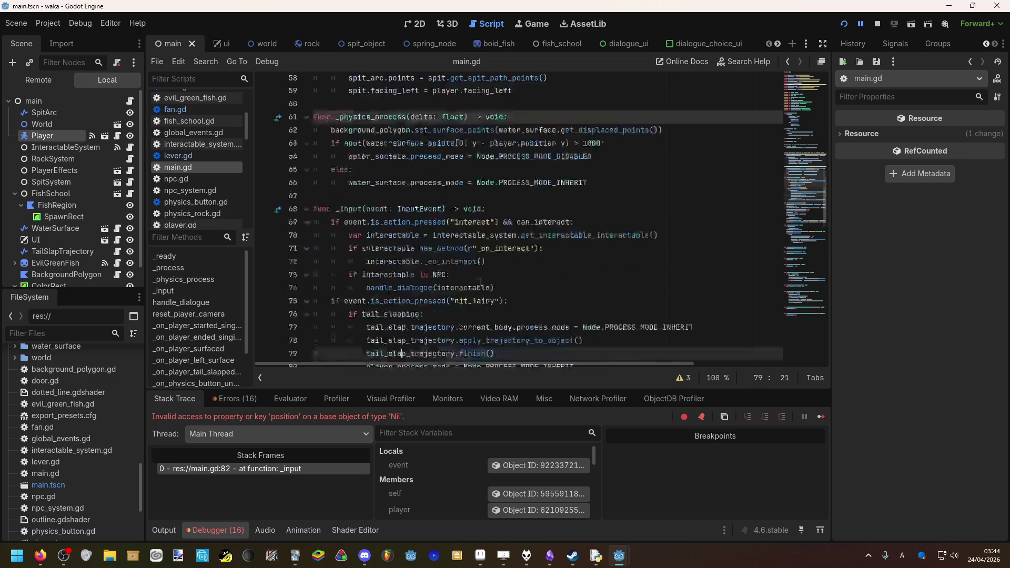
scroll(525, 259, up, 7)
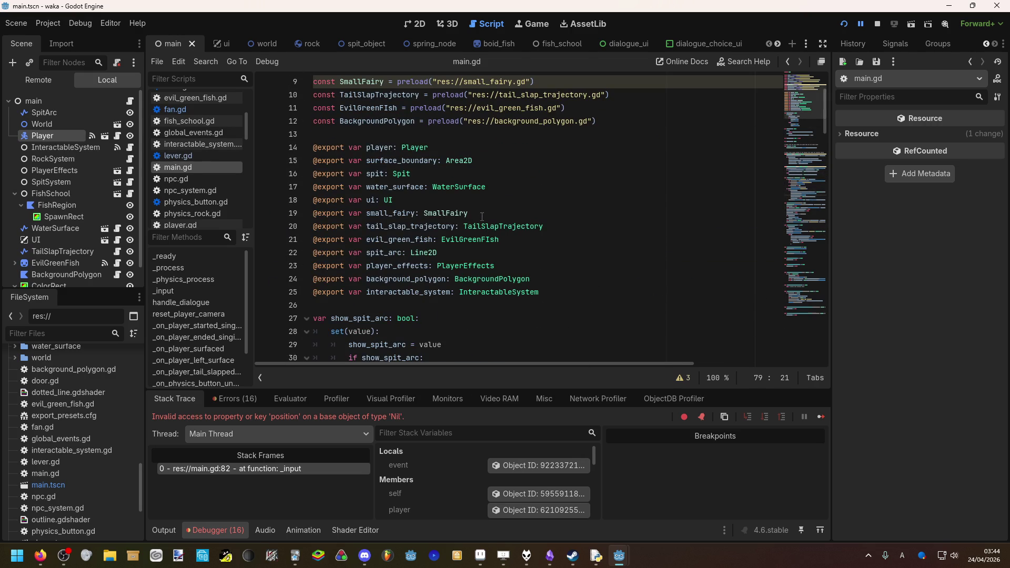
drag(482, 216, 313, 213)
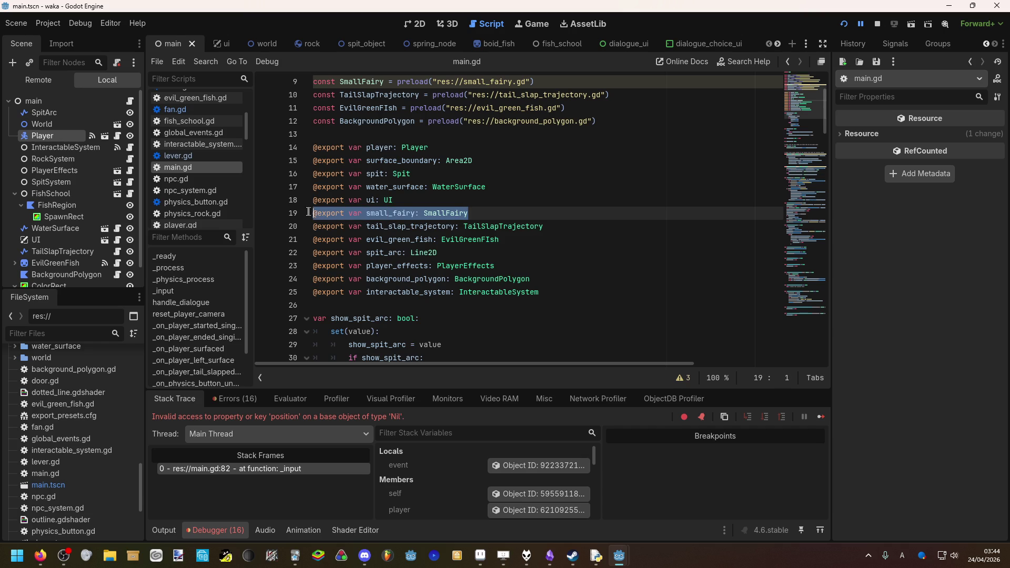
scroll(352, 220, down, 1)
key(BackSpace)
key(BackSpace)
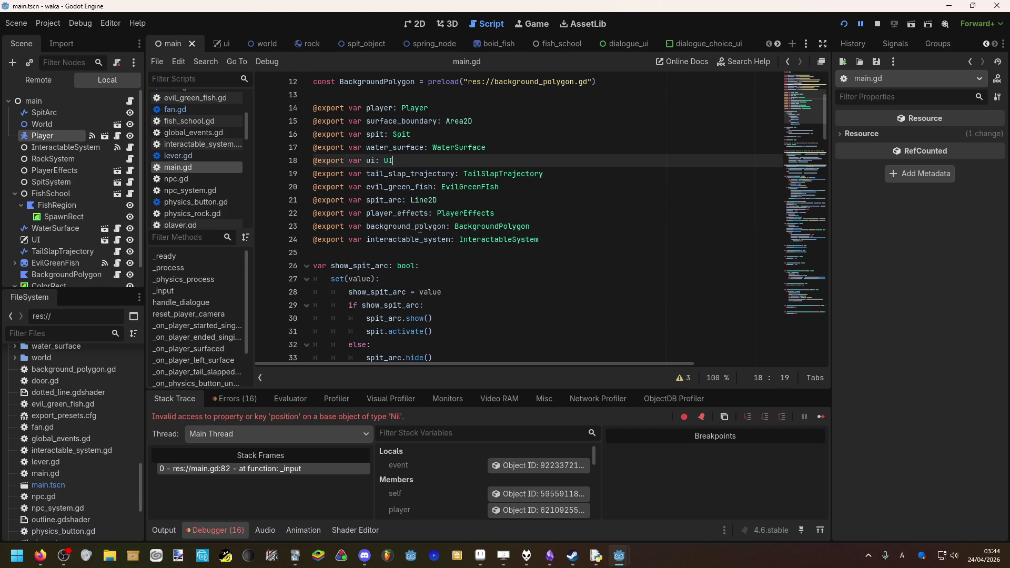
Delete the receive_impulse call on line 81 and save main.gd.
scroll(428, 223, down, 3)
scroll(429, 223, down, 18)
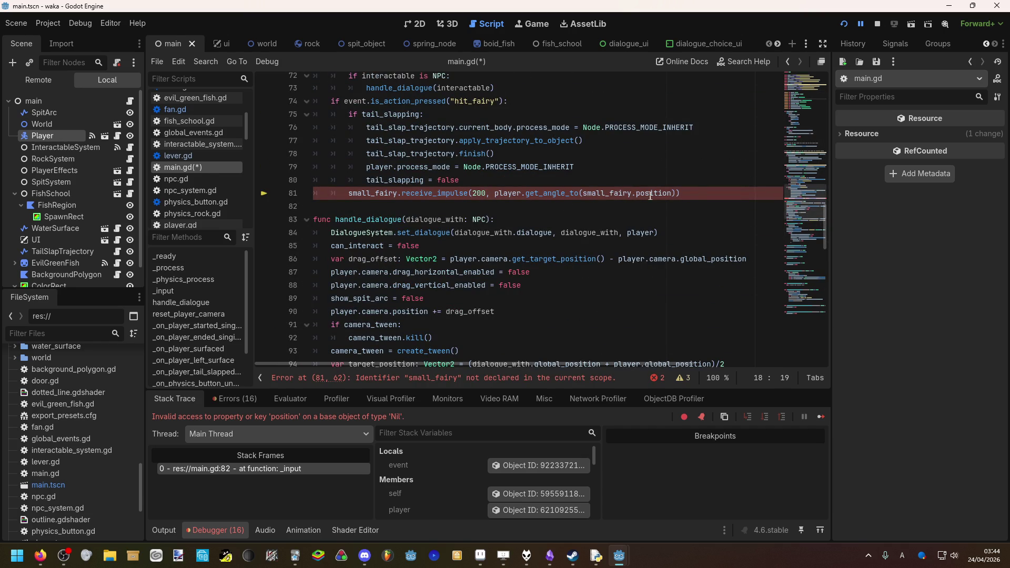
drag(691, 198, 349, 193)
scroll(362, 212, up, 1)
key(BackSpace)
key(BackSpace)
key(BackSpace)
click(603, 213)
key(ctrl+s)
scroll(603, 212, up, 1)
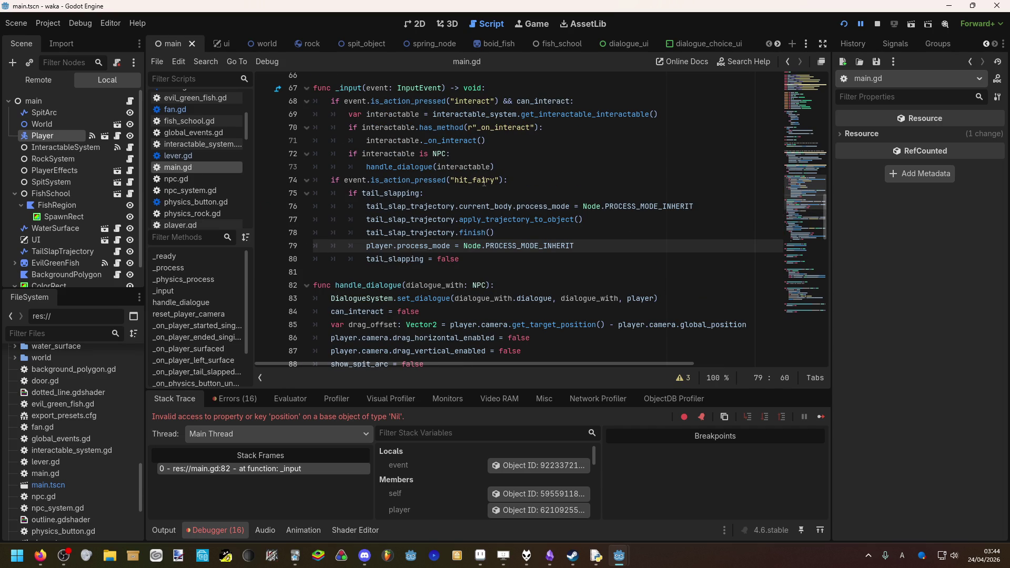
mouse_move(486, 172)
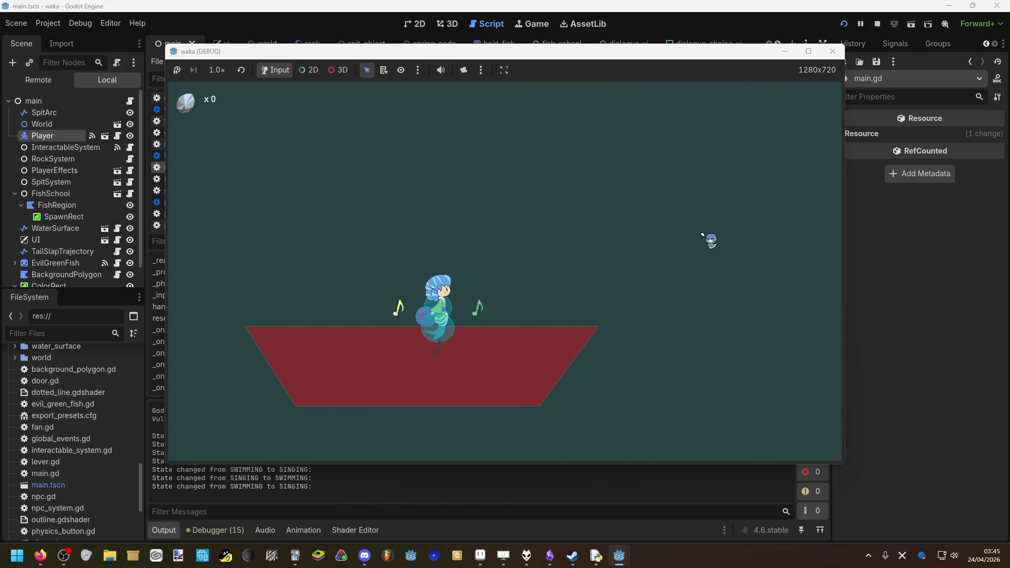
Start a tail slap from the red platform so the aiming line appears without crashing.
key(space)
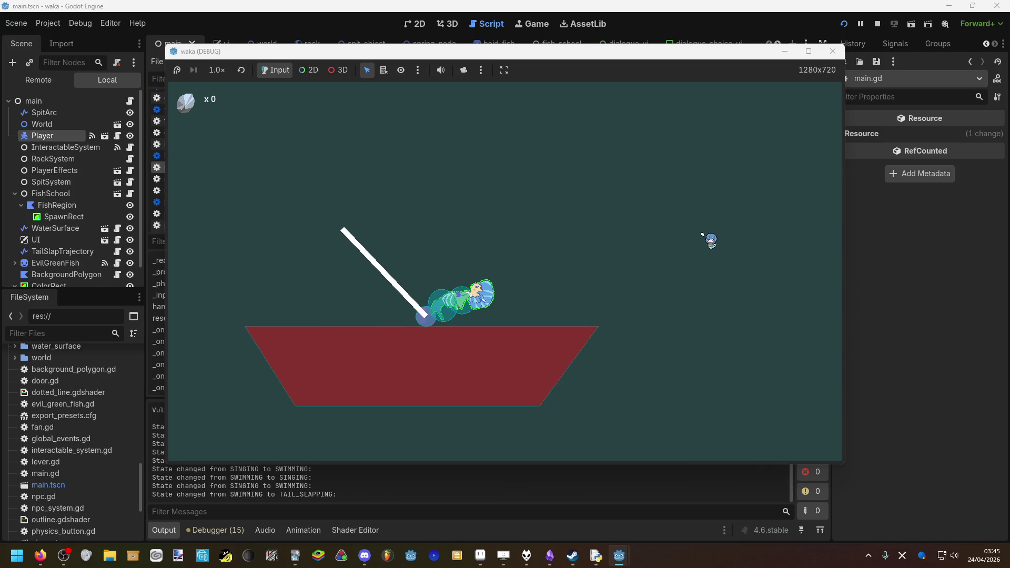
click(895, 324)
scroll(447, 257, down, 15)
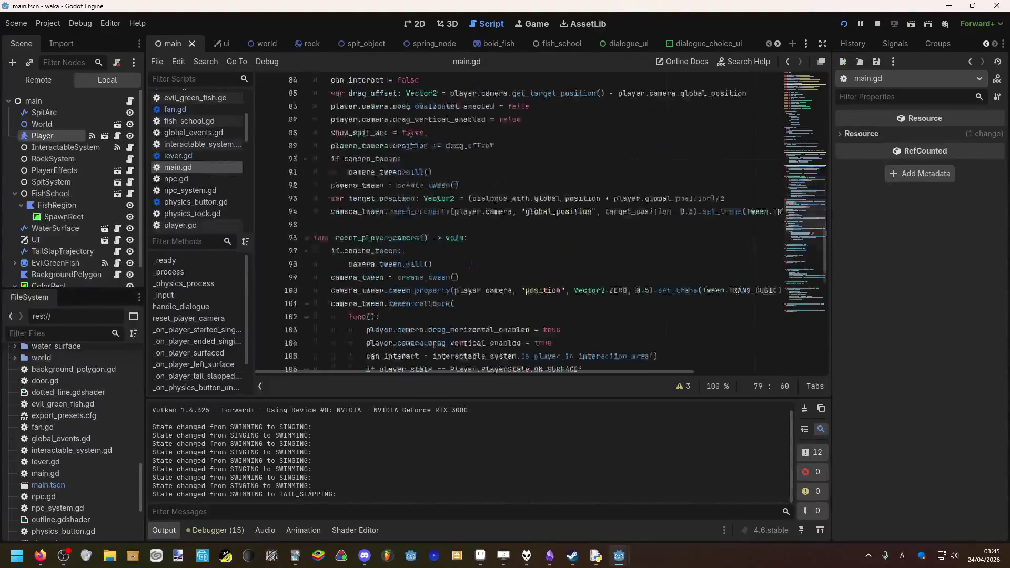
scroll(447, 257, up, 4)
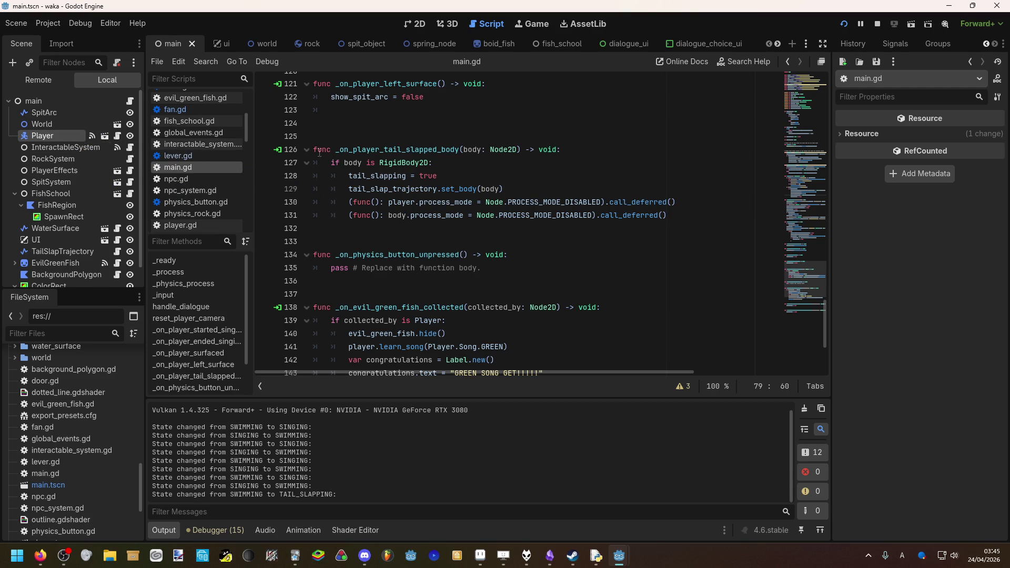
mouse_move(621, 550)
click(674, 503)
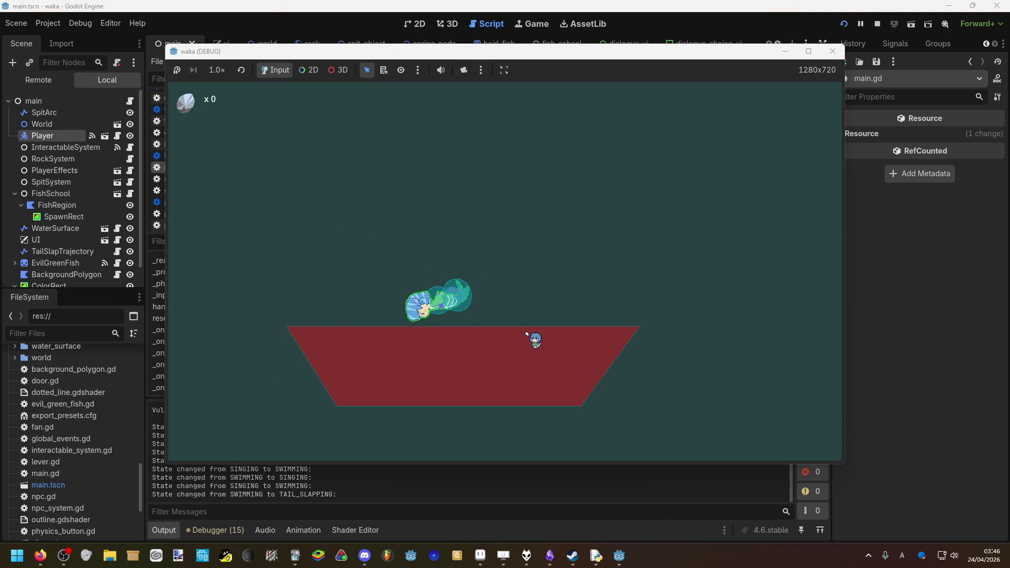
Launch the mermaid with tail slaps, swim right along the floor, and make her sing.
key(space)
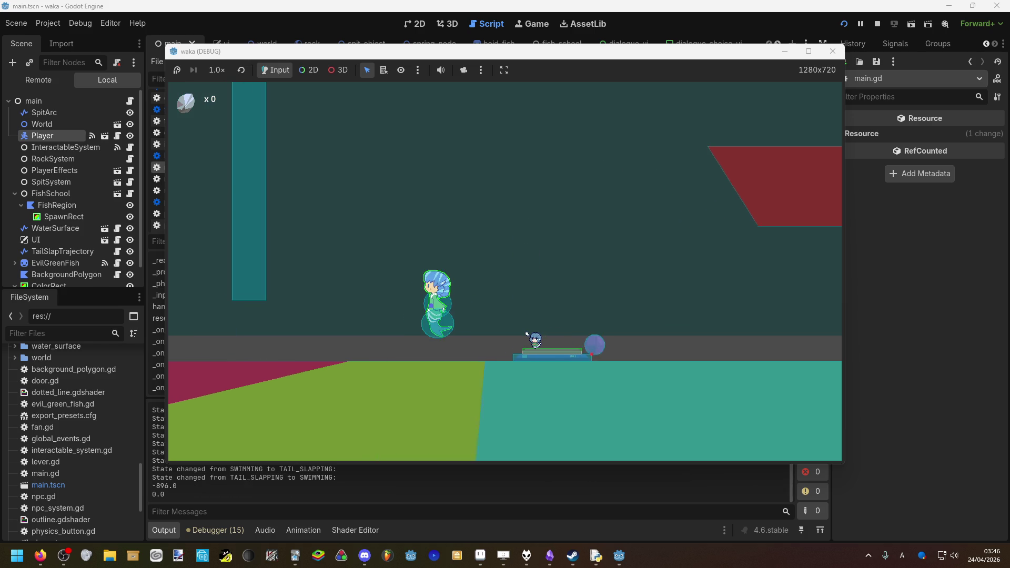
key(d)
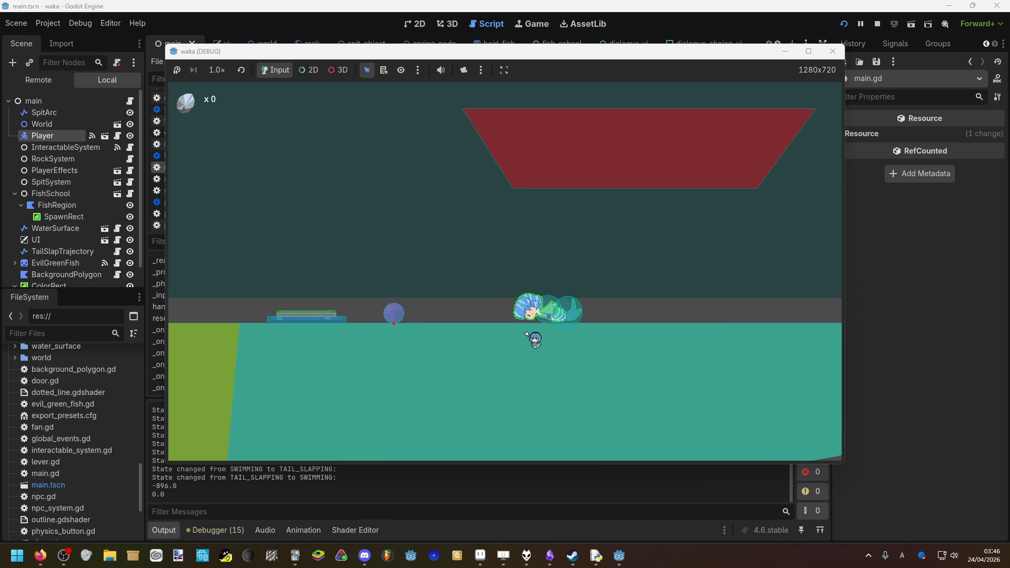
key(space)
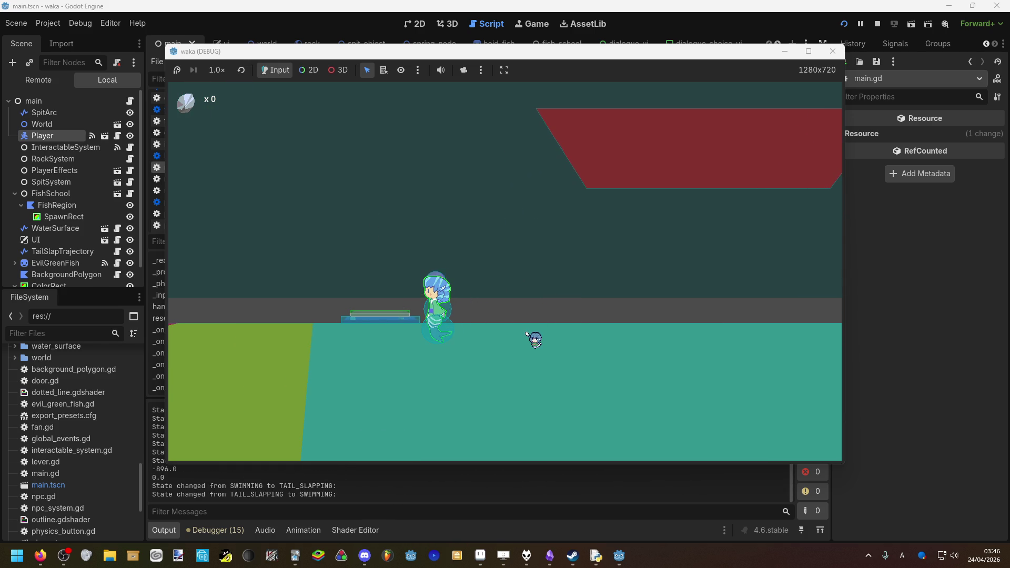
key(space)
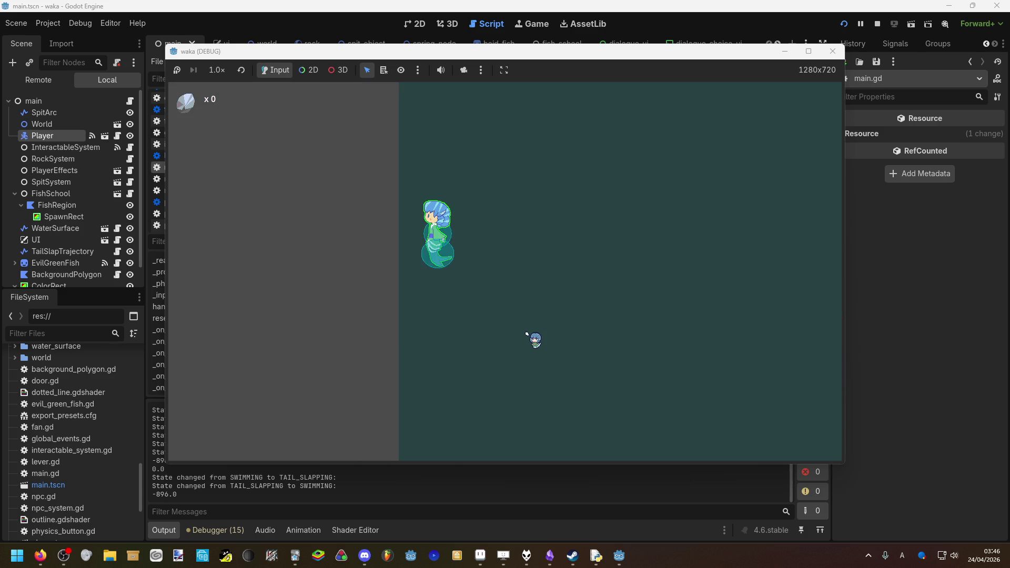
key(e)
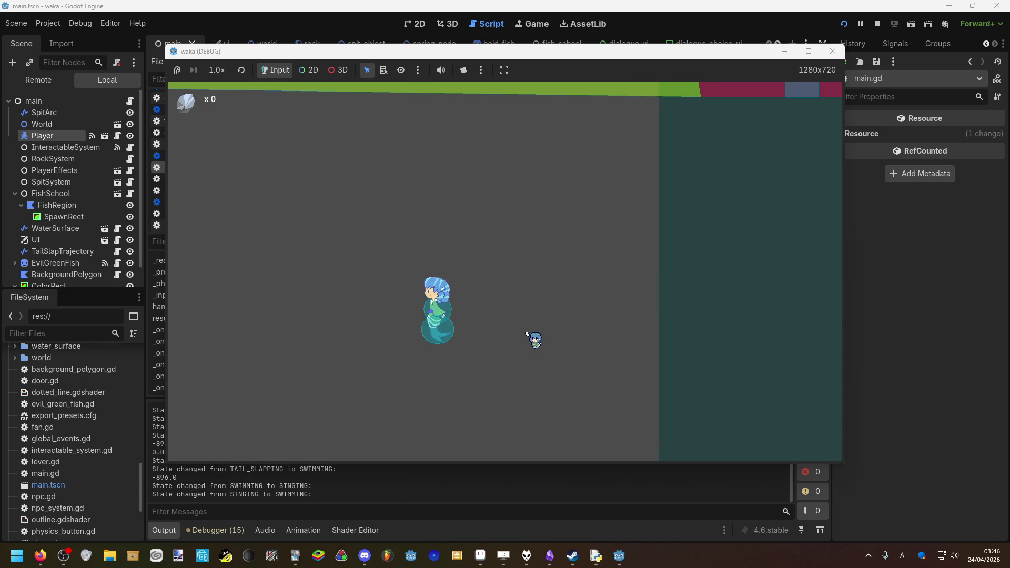
key(e)
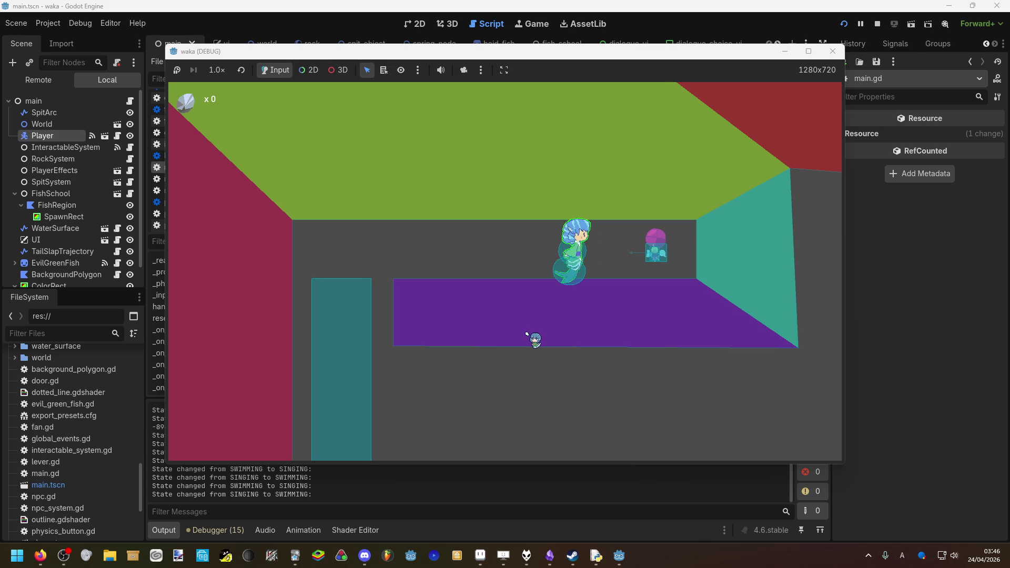
Swim the mermaid left, down and up the teal column, then return to the main.gd editor.
key(Left)
key(space)
key(Left)
key(Up)
key(Down)
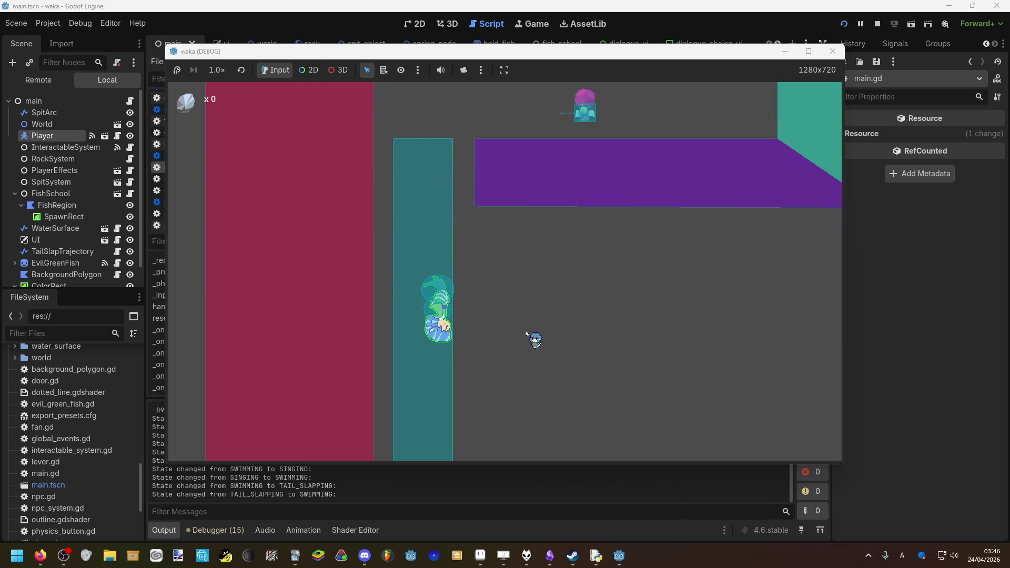
key(Up)
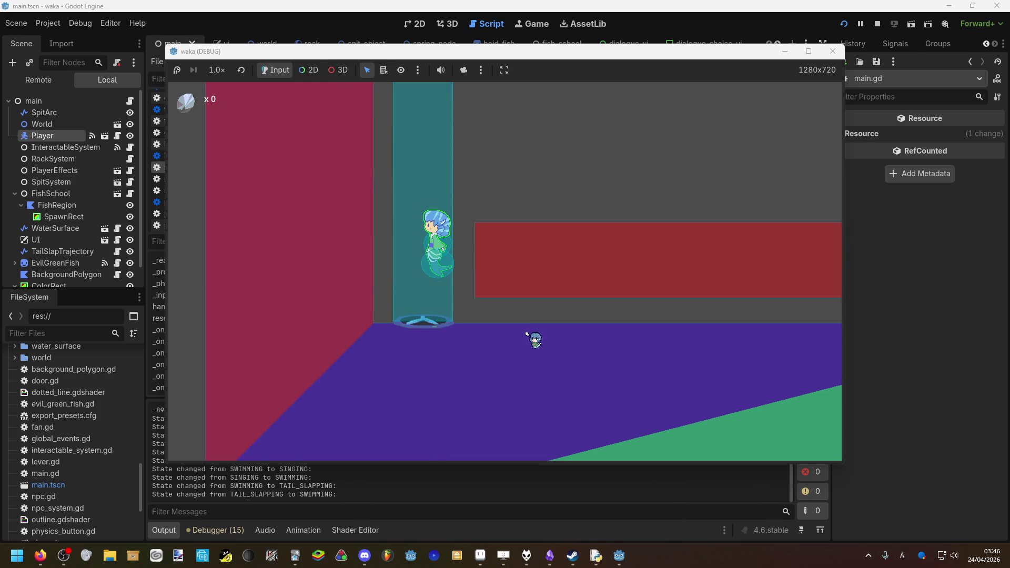
key(Right)
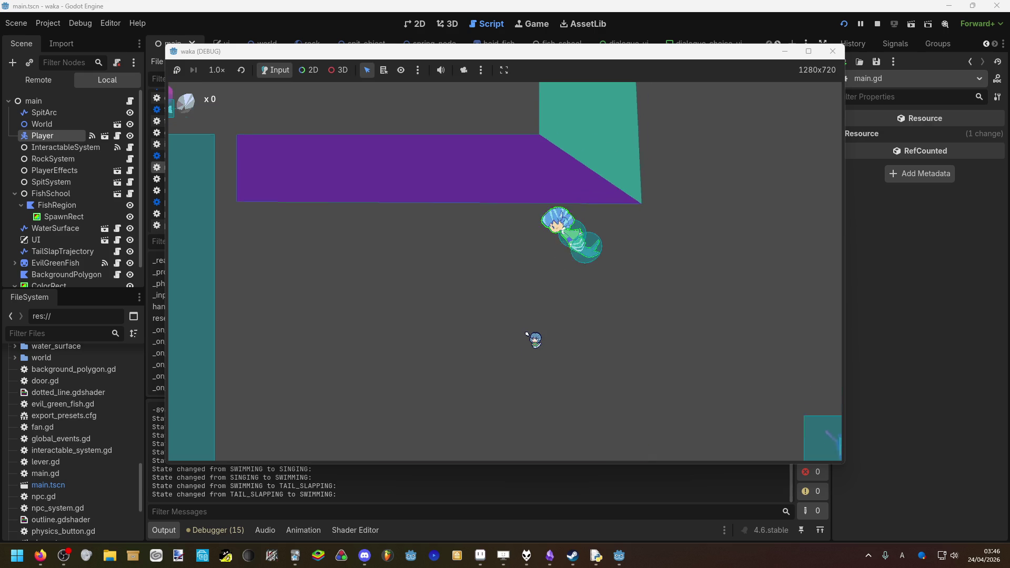
key(Left)
key(Up)
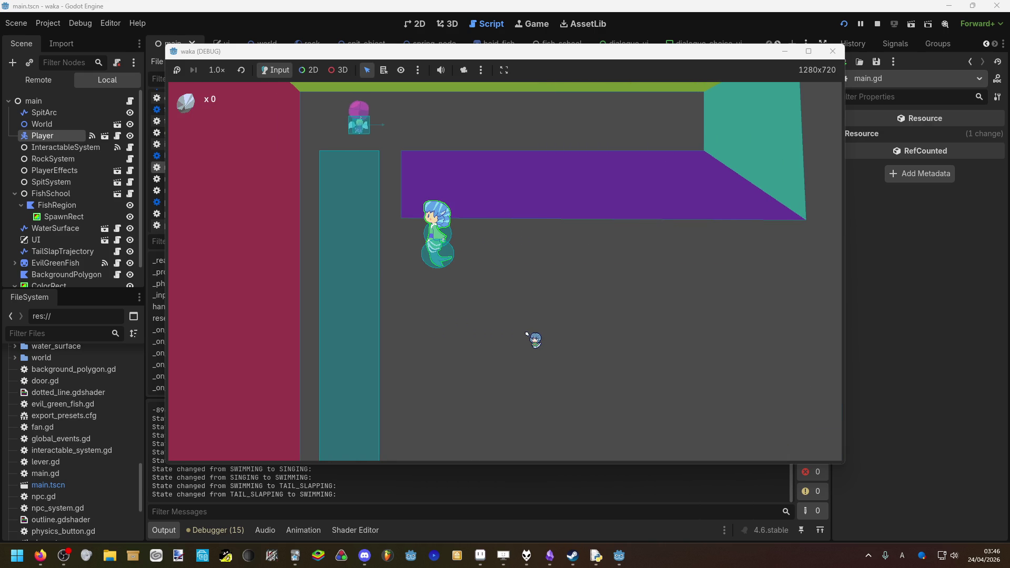
key(Right)
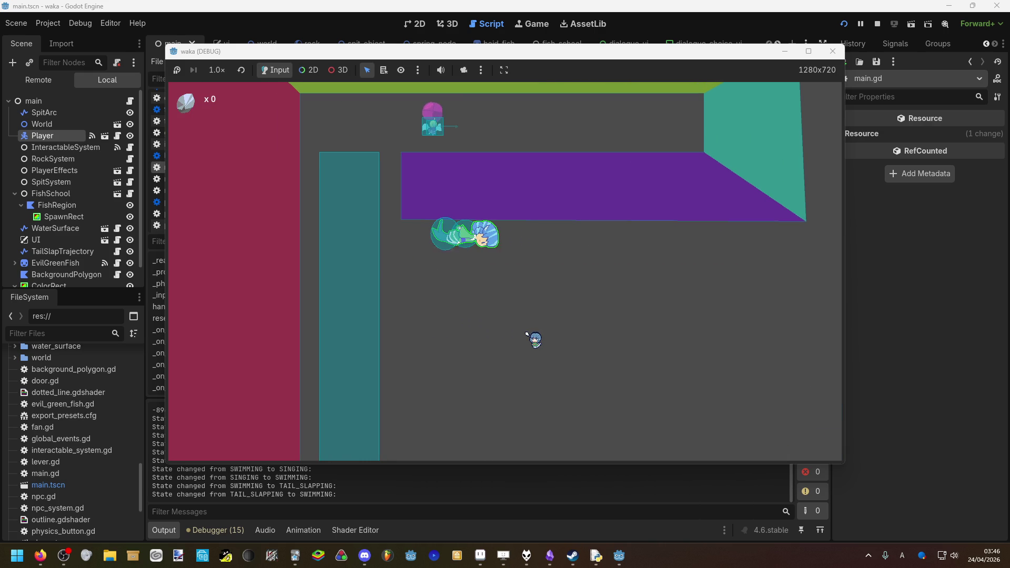
key(Down)
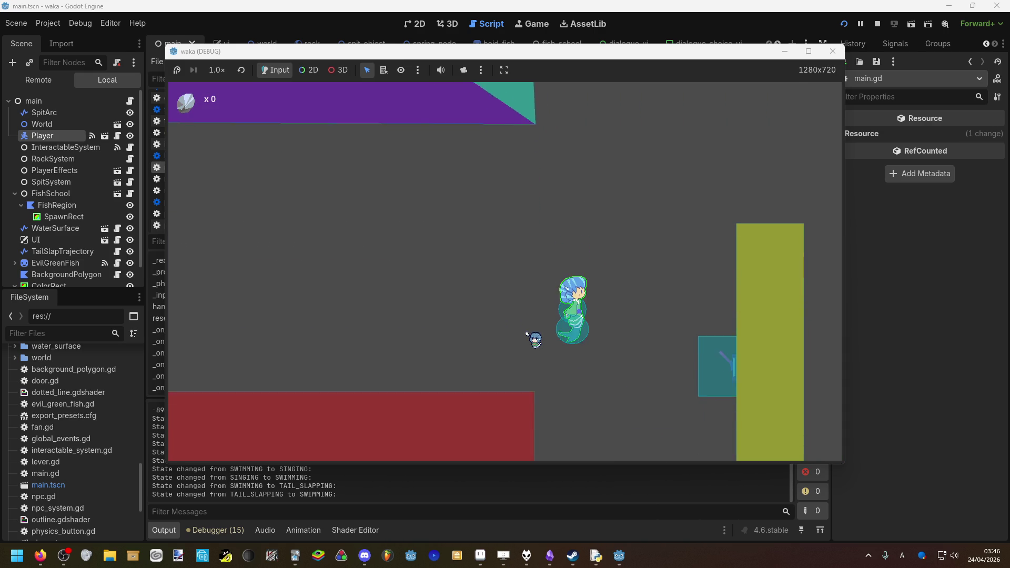
key(Up)
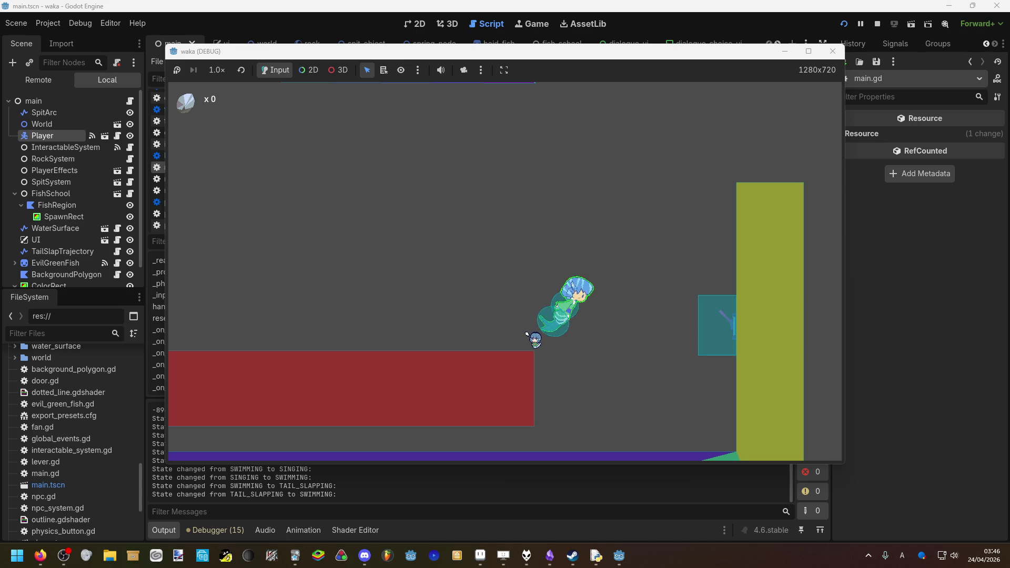
key(Right)
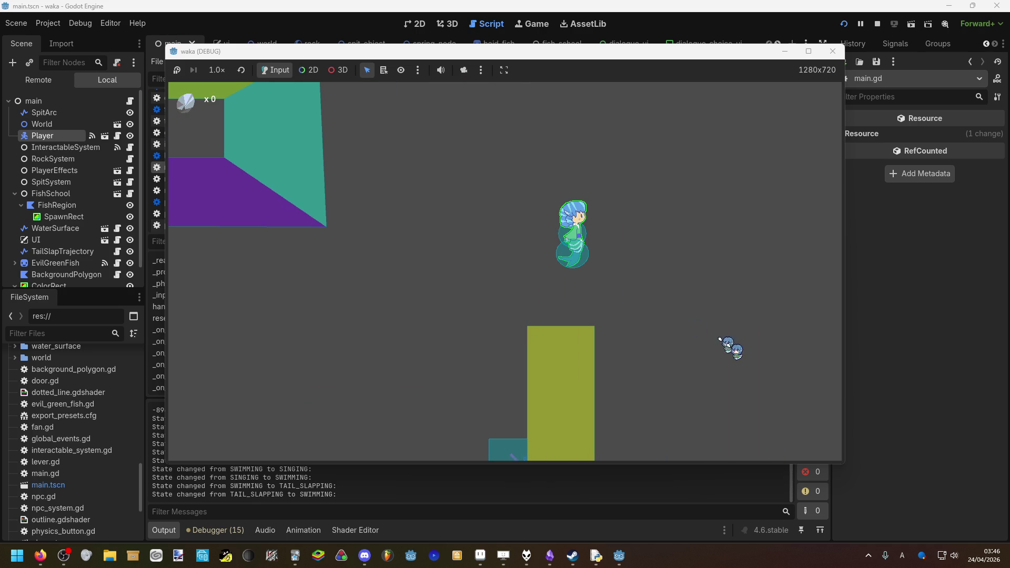
click(886, 330)
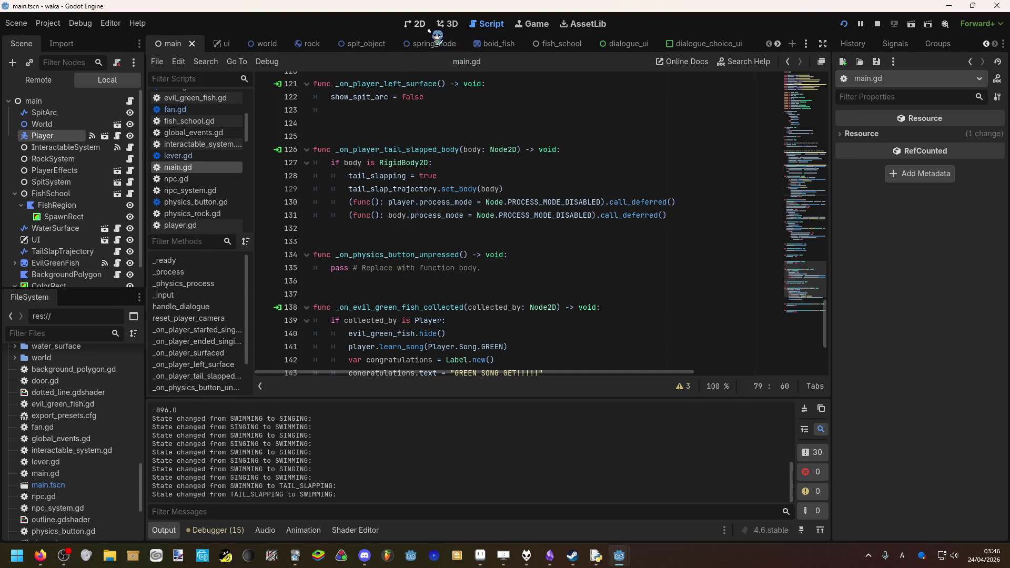
Switch to the 2D view and zoom and scroll around the level with the Select tool.
click(419, 24)
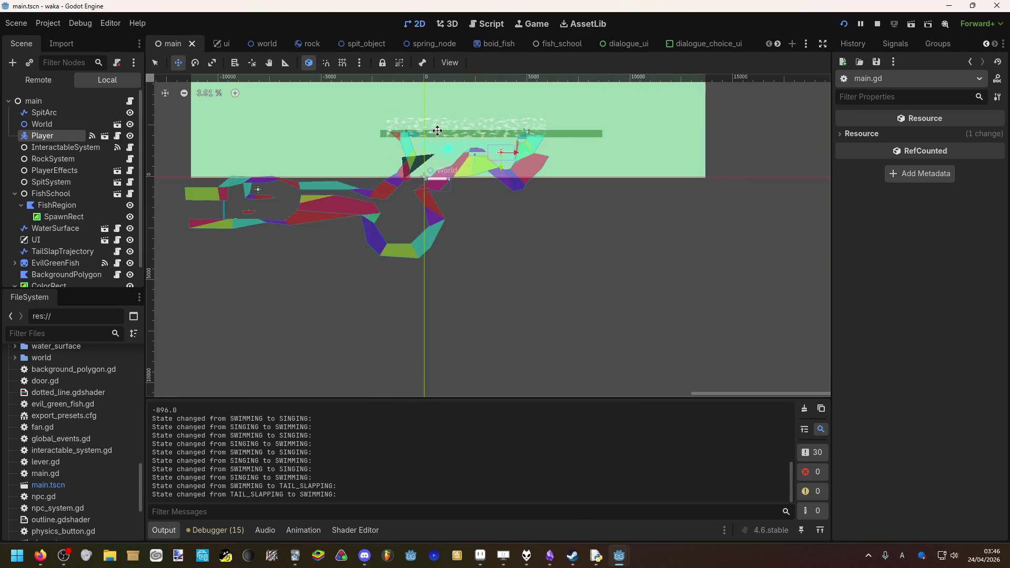
scroll(442, 132, up, 10)
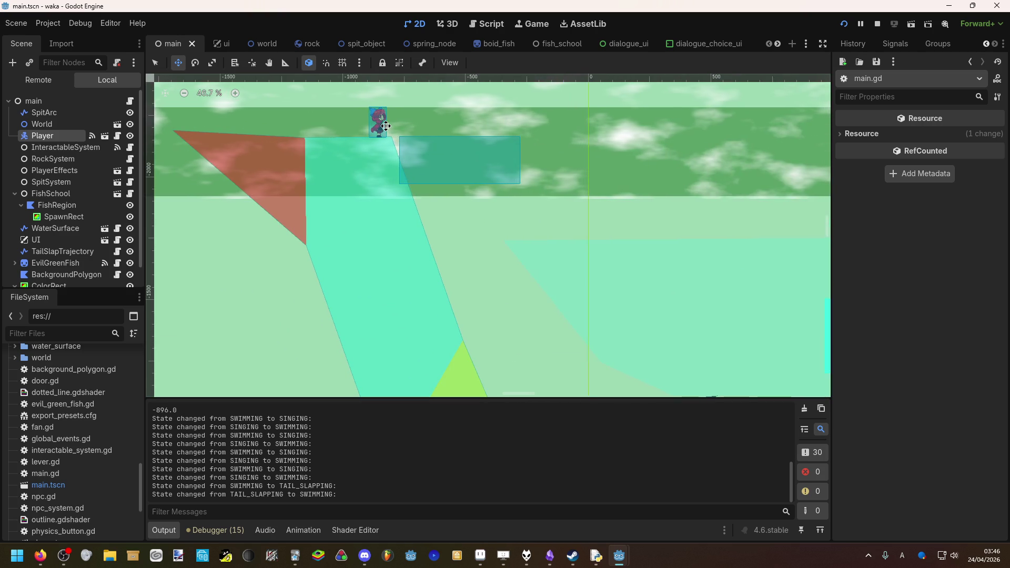
key(q)
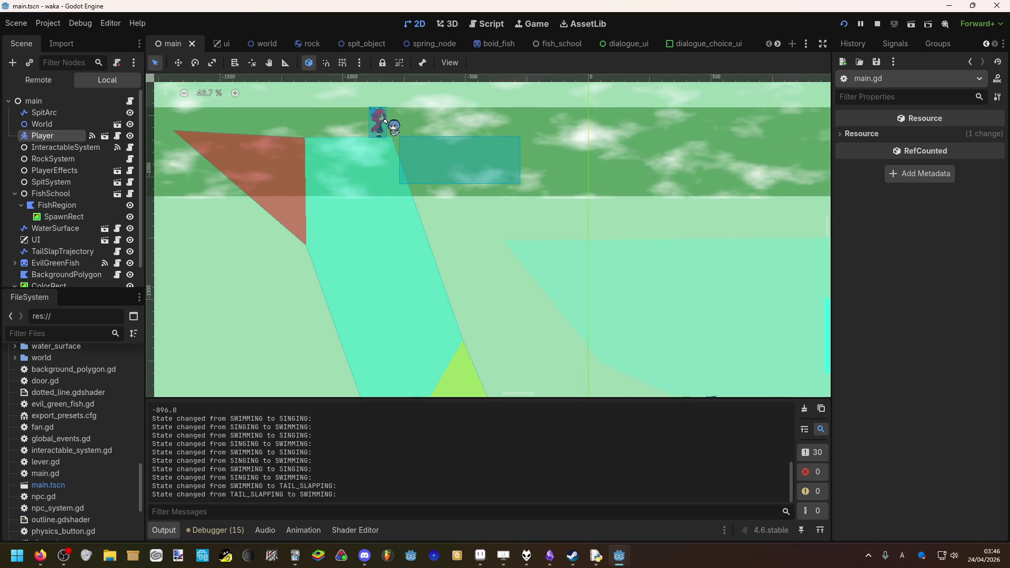
scroll(412, 132, down, 3)
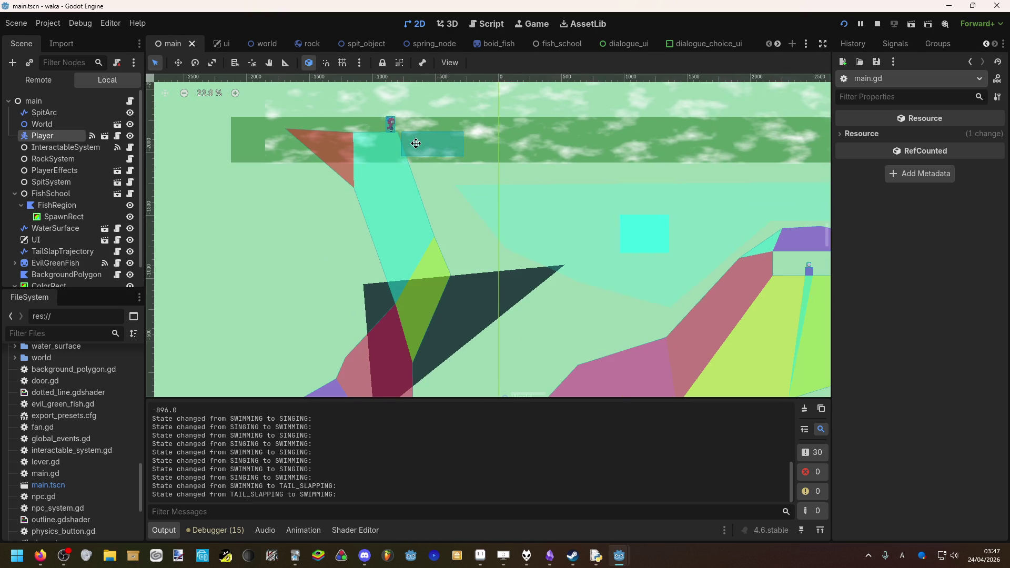
scroll(418, 146, down, 3)
scroll(518, 172, right, 6)
scroll(518, 172, right, 8)
scroll(443, 162, up, 2)
scroll(402, 226, down, 1)
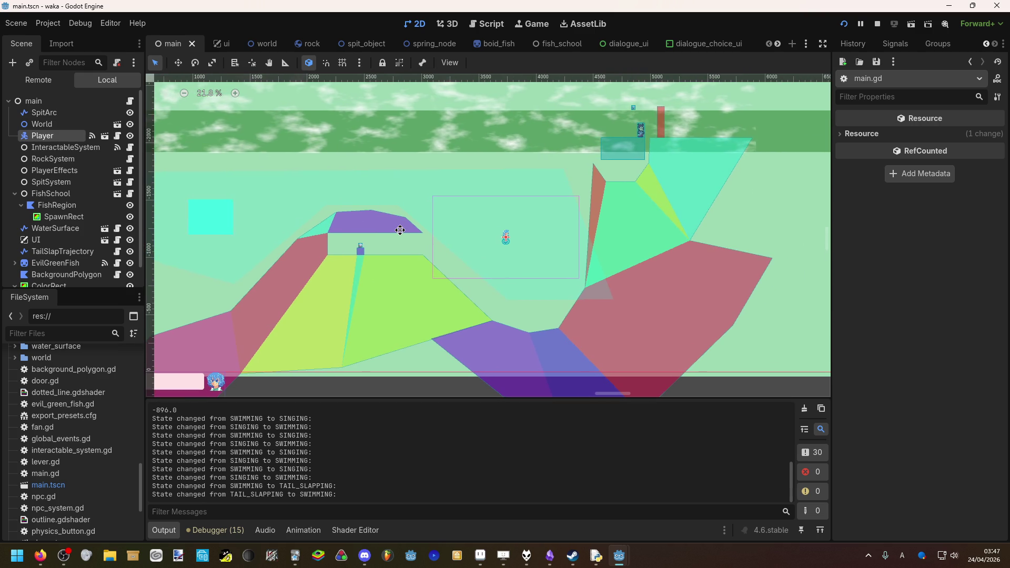
scroll(411, 237, left, 12)
scroll(410, 237, down, 4)
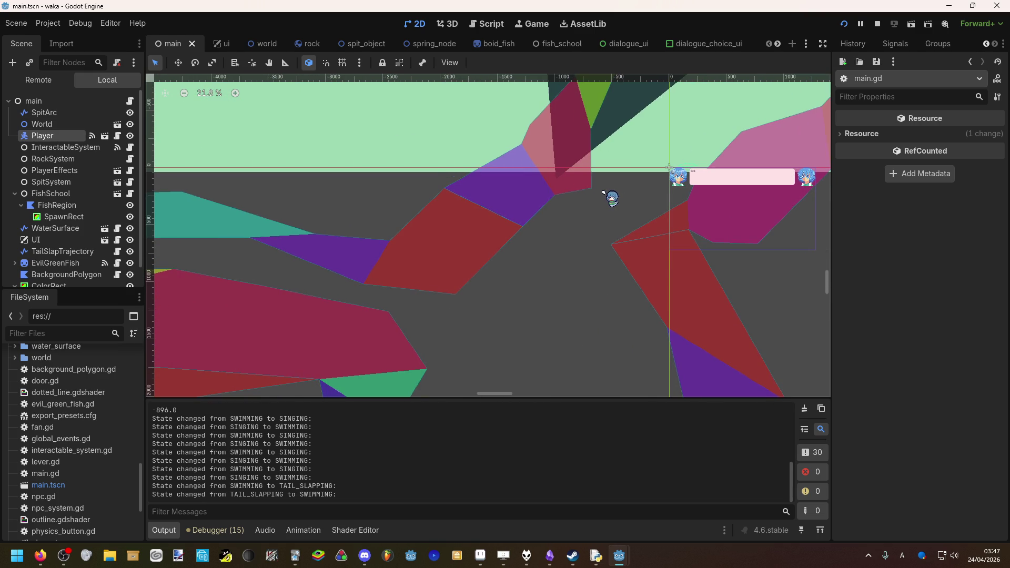
Pan the level view further left, then open the ui scene.
drag(388, 151, 308, 192)
drag(448, 178, 353, 185)
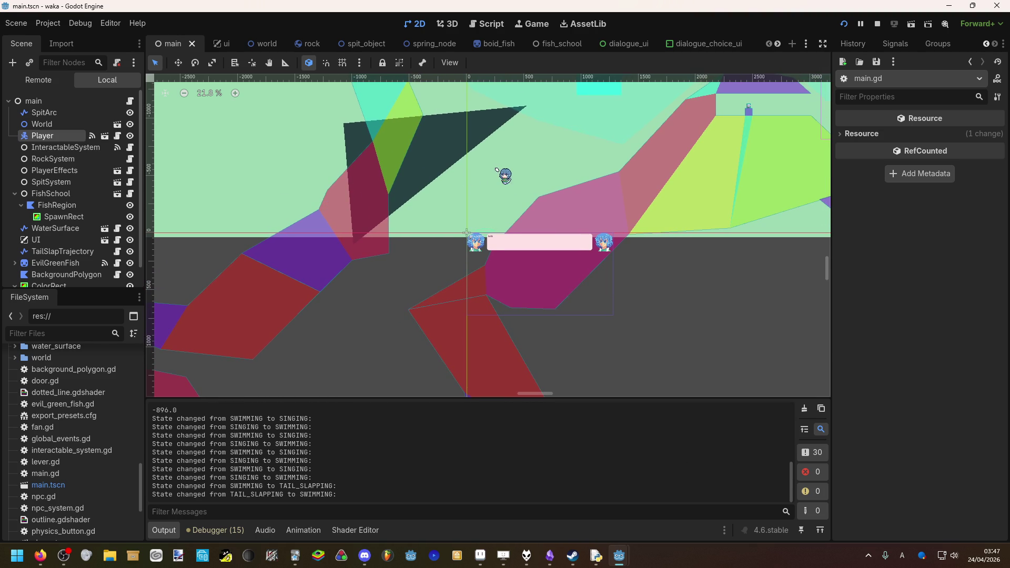
mouse_move(495, 168)
mouse_down()
mouse_move(340, 215)
mouse_move(320, 201)
mouse_up()
scroll(80, 203, down, 1)
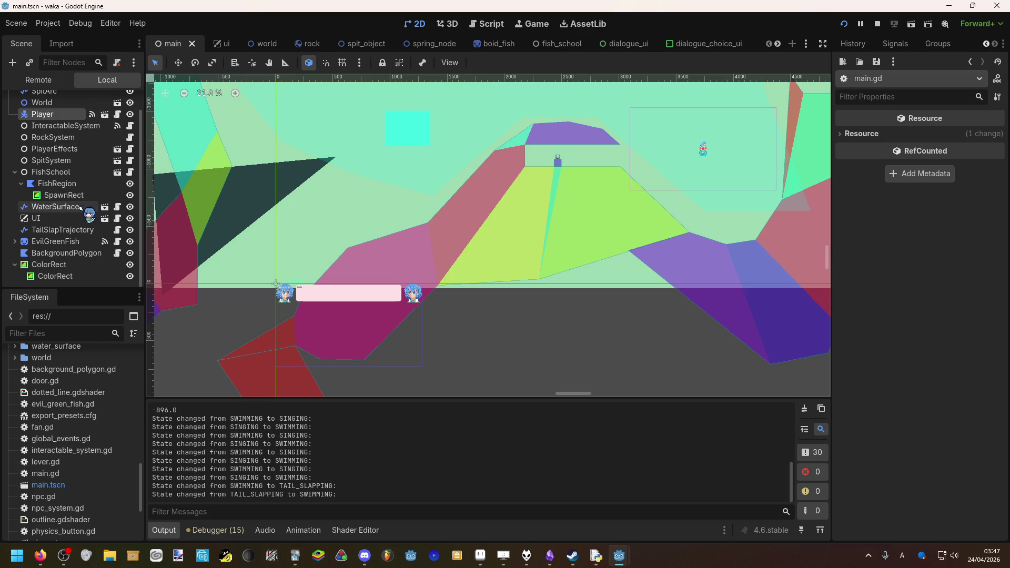
click(223, 44)
scroll(226, 198, down, 2)
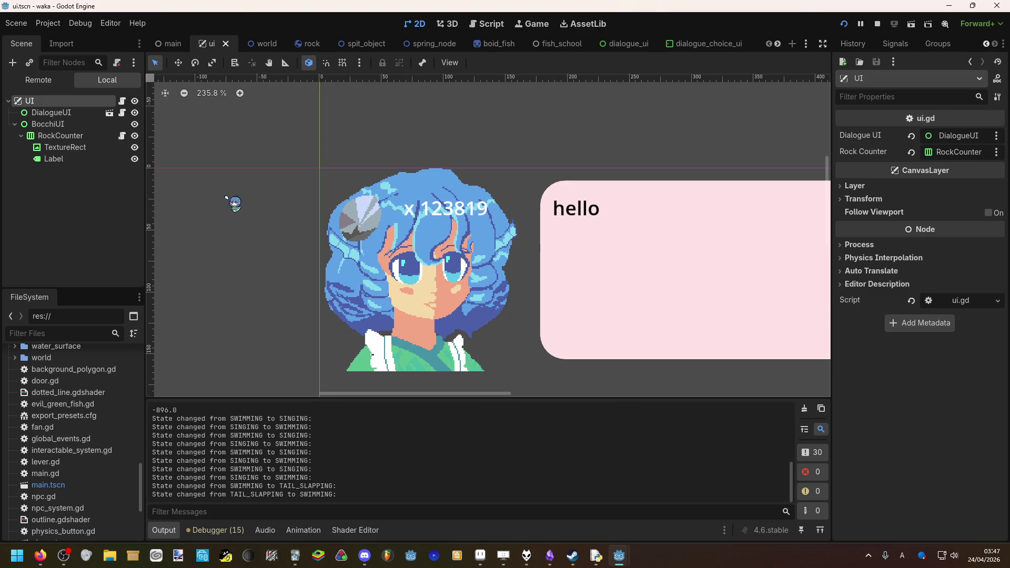
Select BocchiUI and RockCounter in turn to compare their properties.
click(81, 127)
click(86, 136)
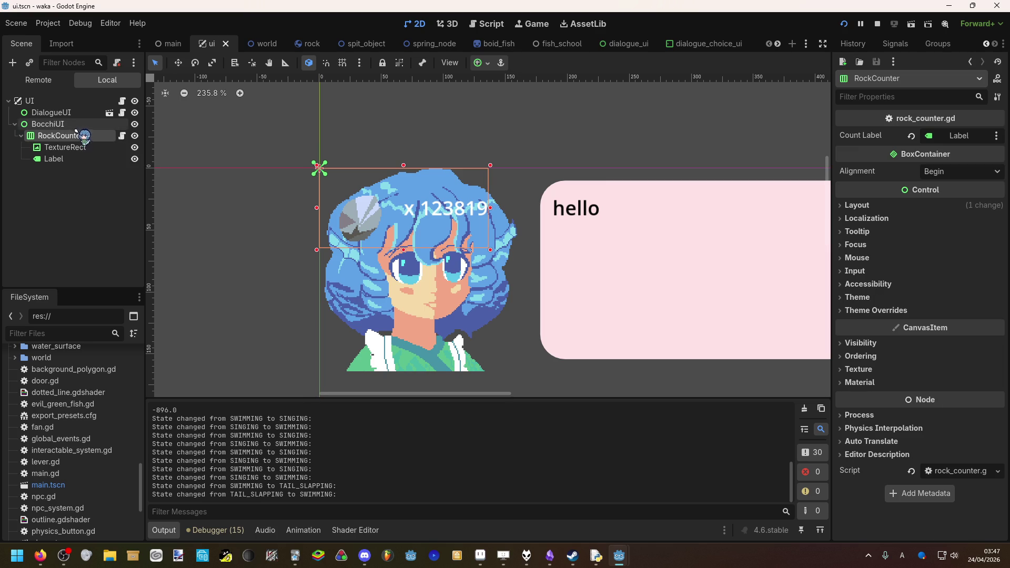
click(77, 126)
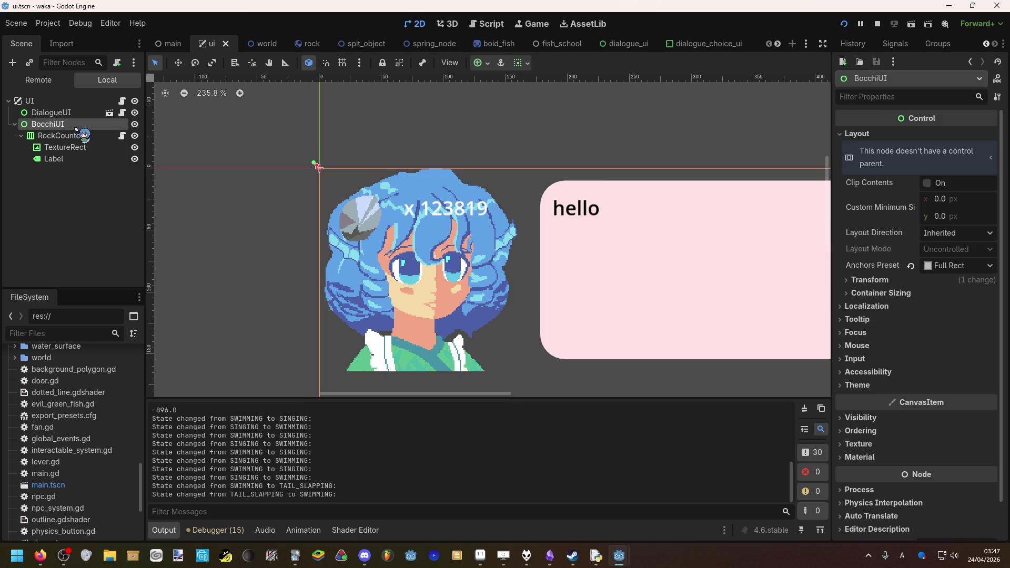
click(78, 136)
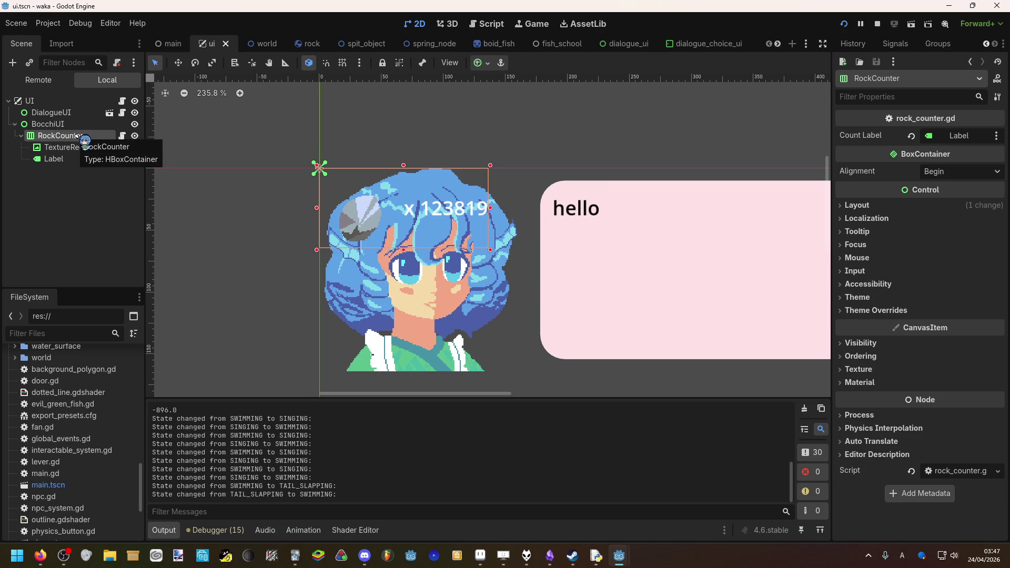
click(79, 126)
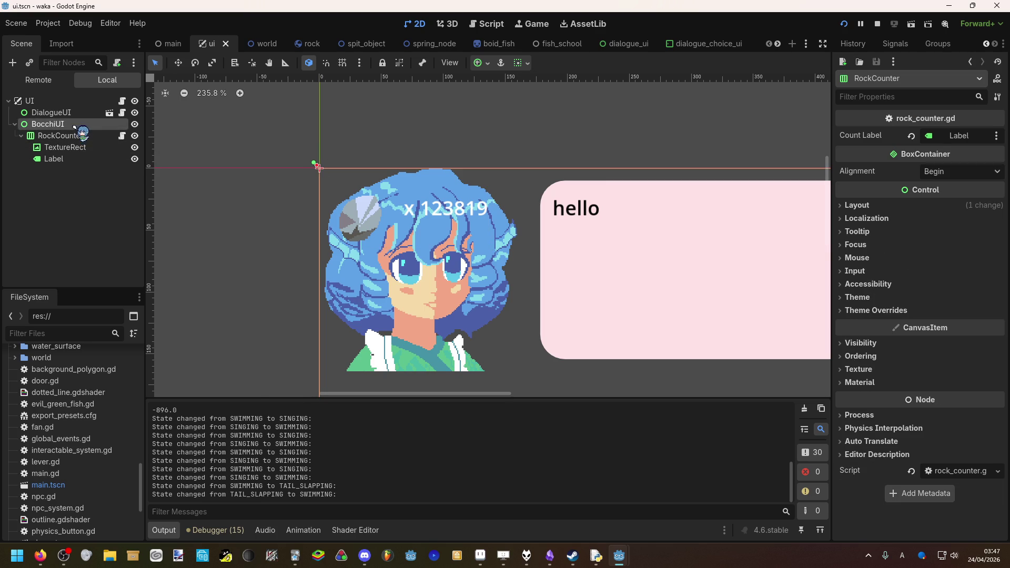
right_click(80, 127)
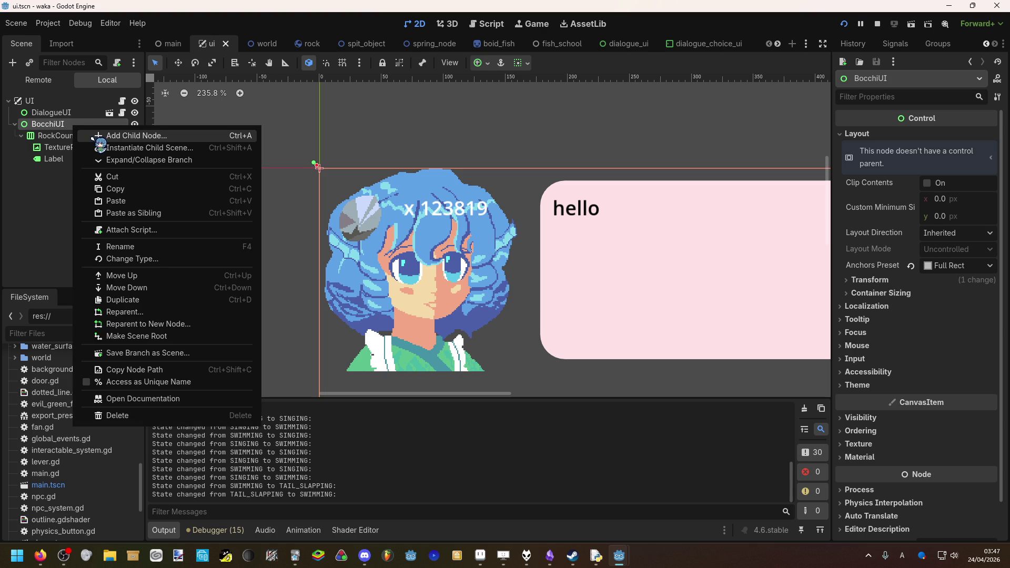
click(71, 138)
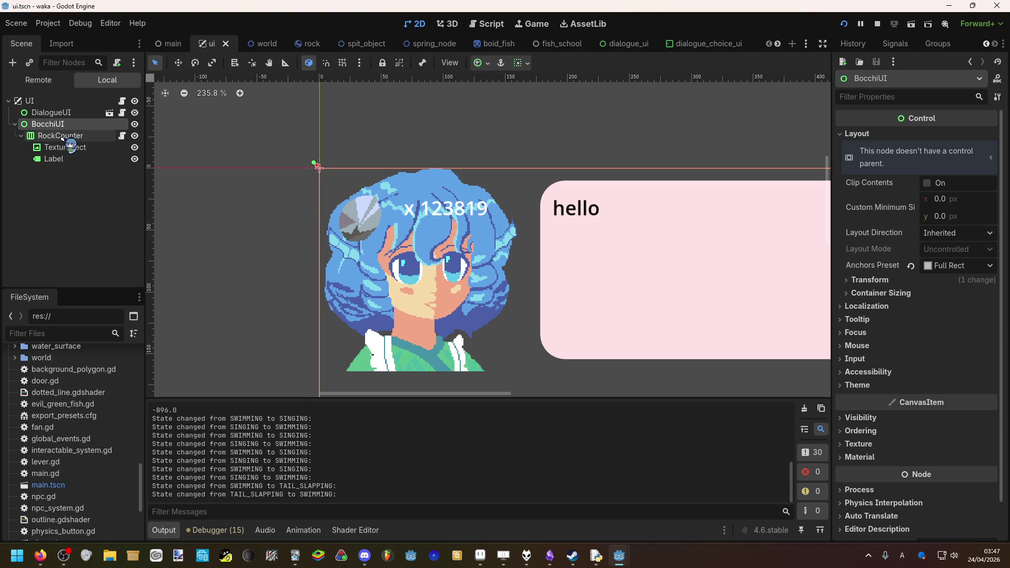
click(70, 138)
Open Add Child Node on RockCounter, cancel it, and undo the accidental BocchiUI move.
right_click(61, 138)
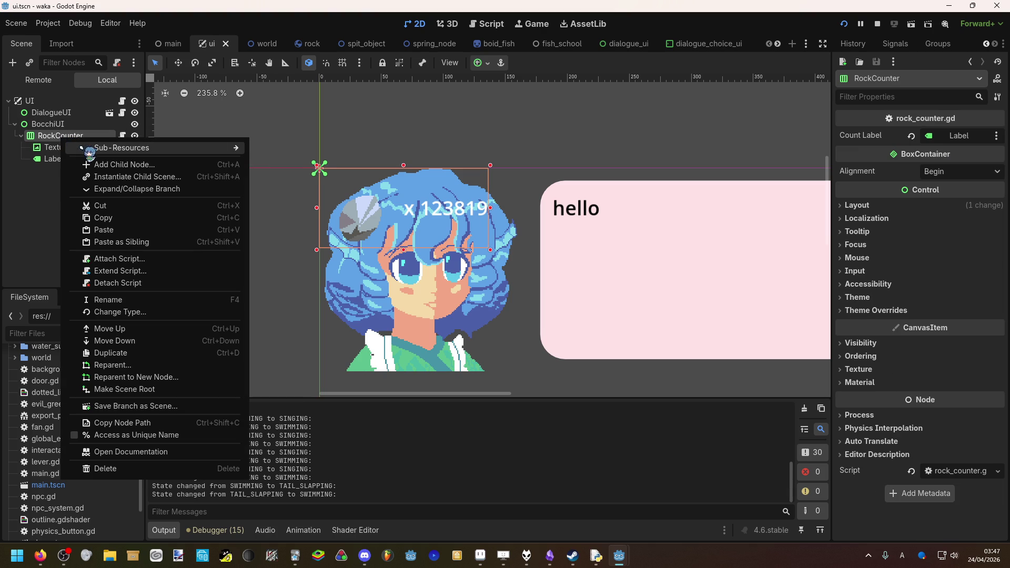
click(109, 166)
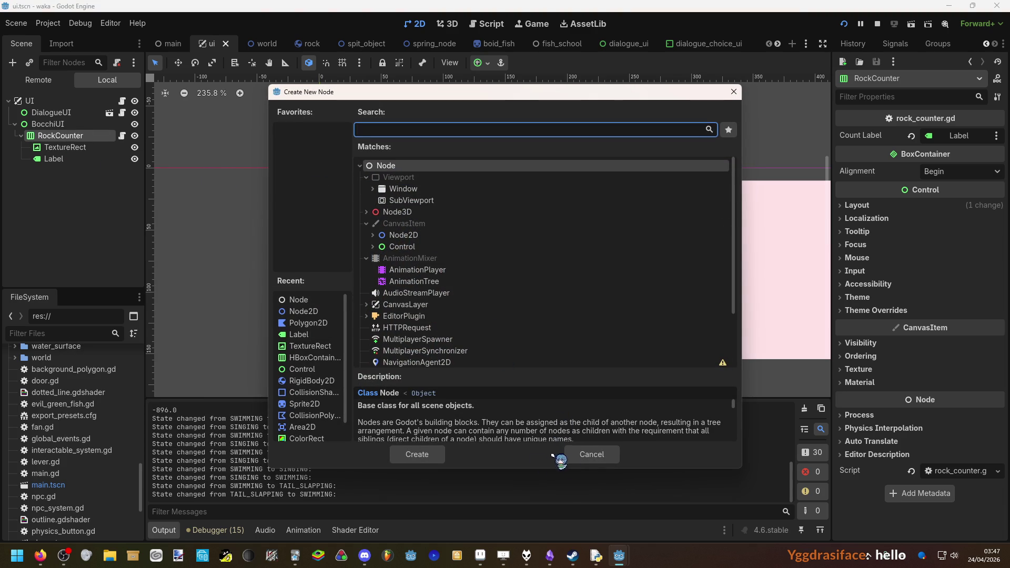
click(585, 455)
drag(513, 258, 508, 256)
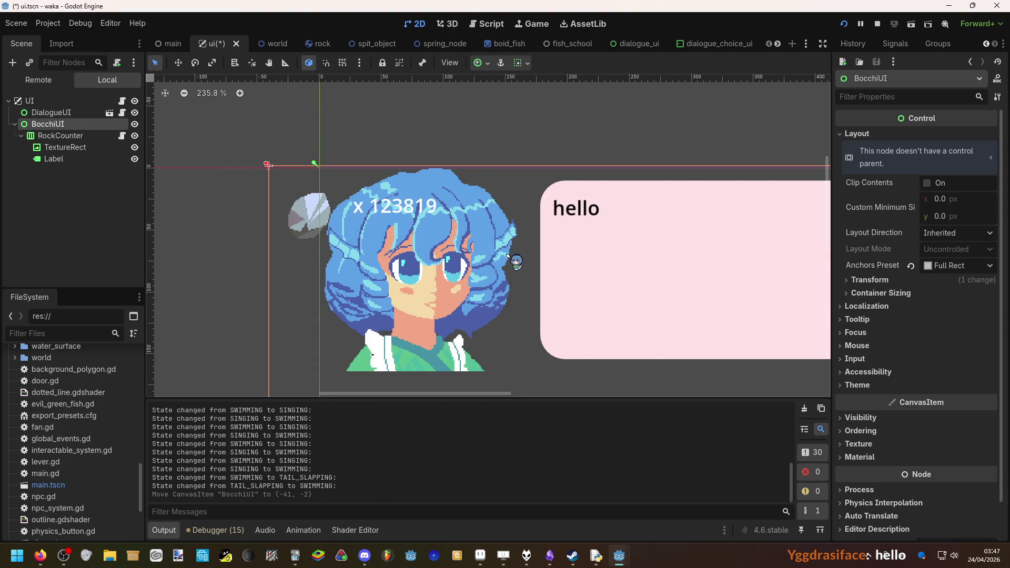
key(ctrl+z)
Bring the running game window back to the front.
scroll(367, 196, down, 4)
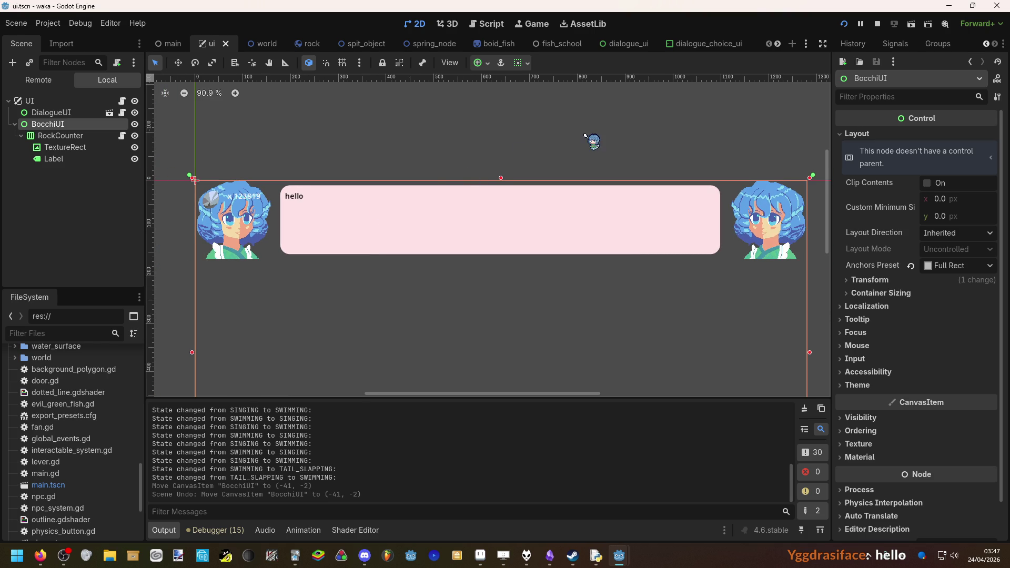
mouse_move(626, 564)
click(676, 497)
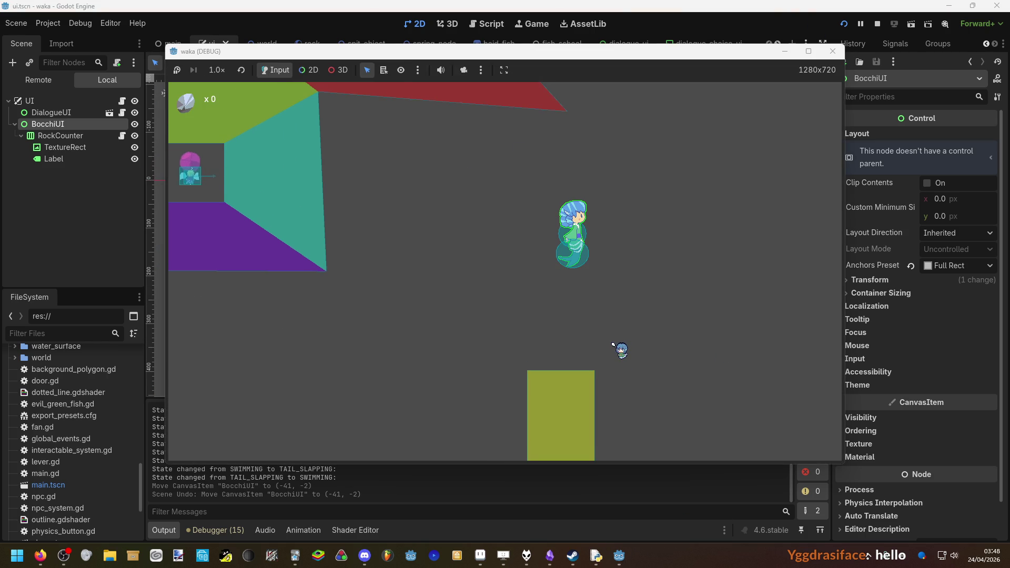
Switch to the main level scene and run the project.
click(415, 27)
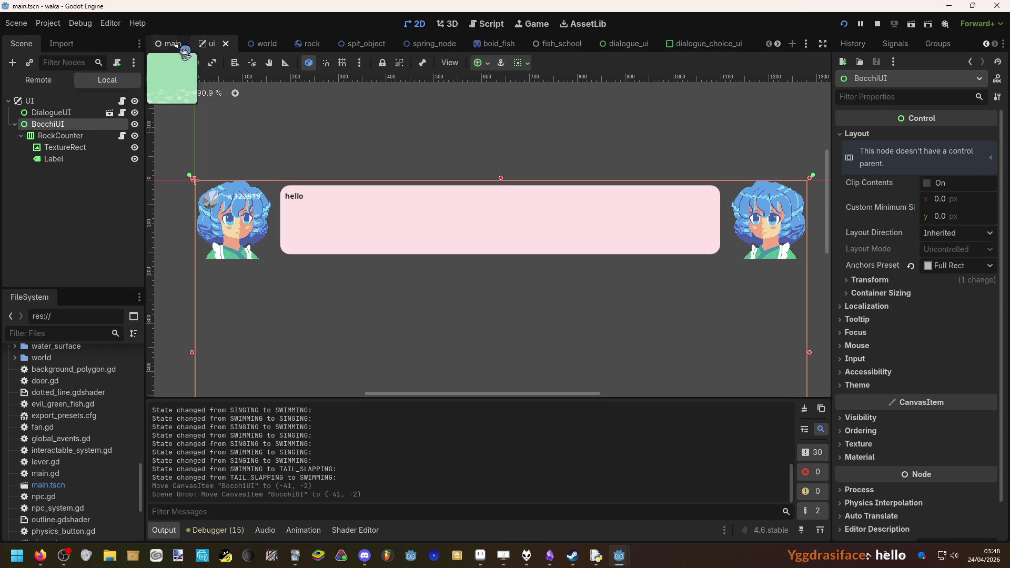
click(177, 45)
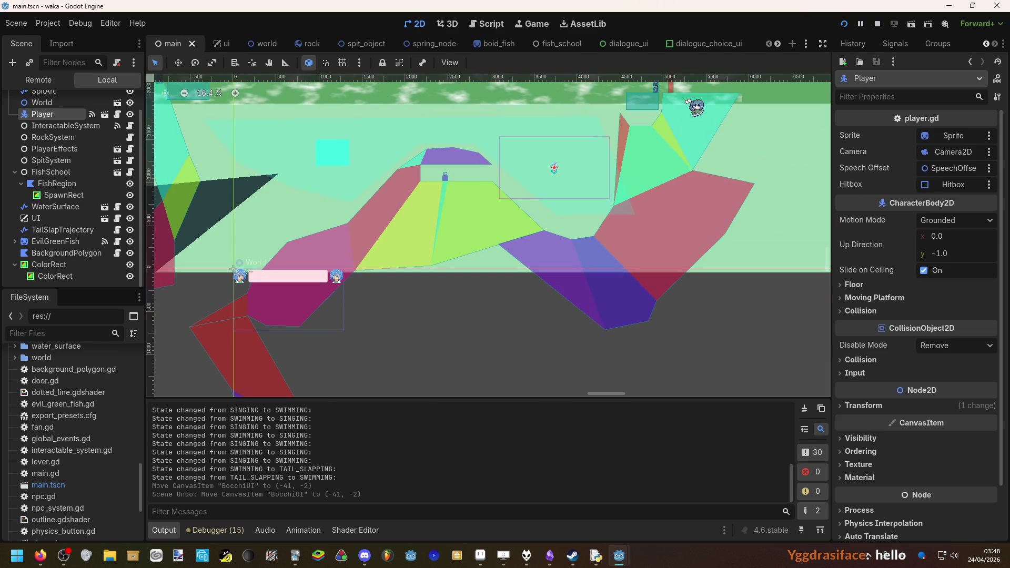
click(844, 24)
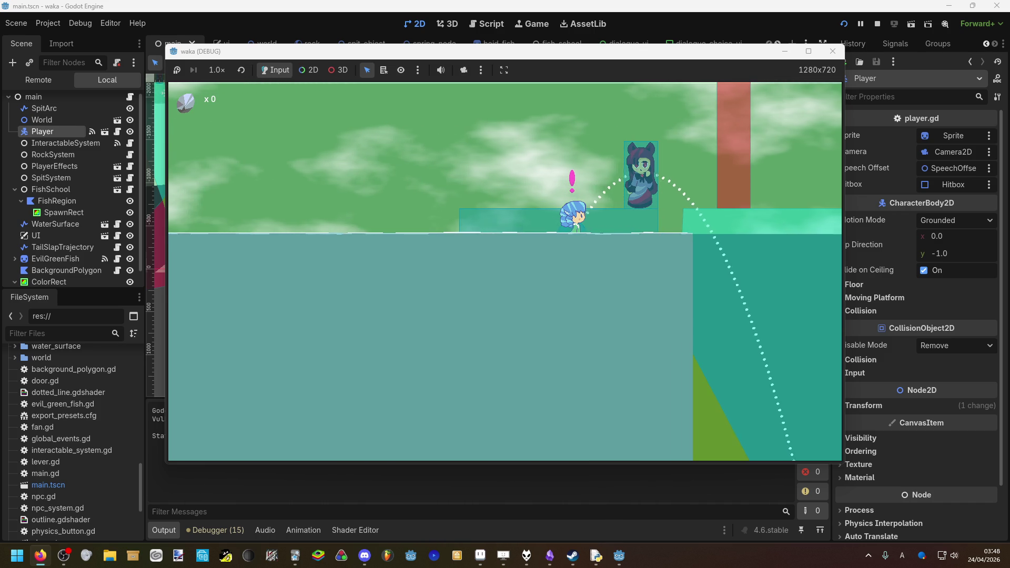
Talk to the NPC through the hello and hello2 dialogue, then quit the game with F8.
click(554, 292)
click(554, 292)
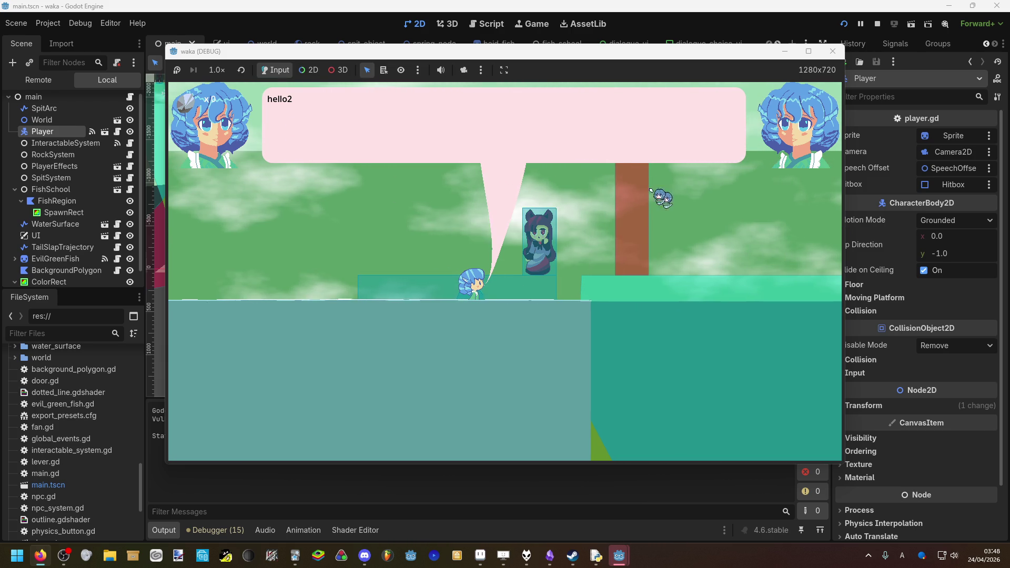
click(565, 197)
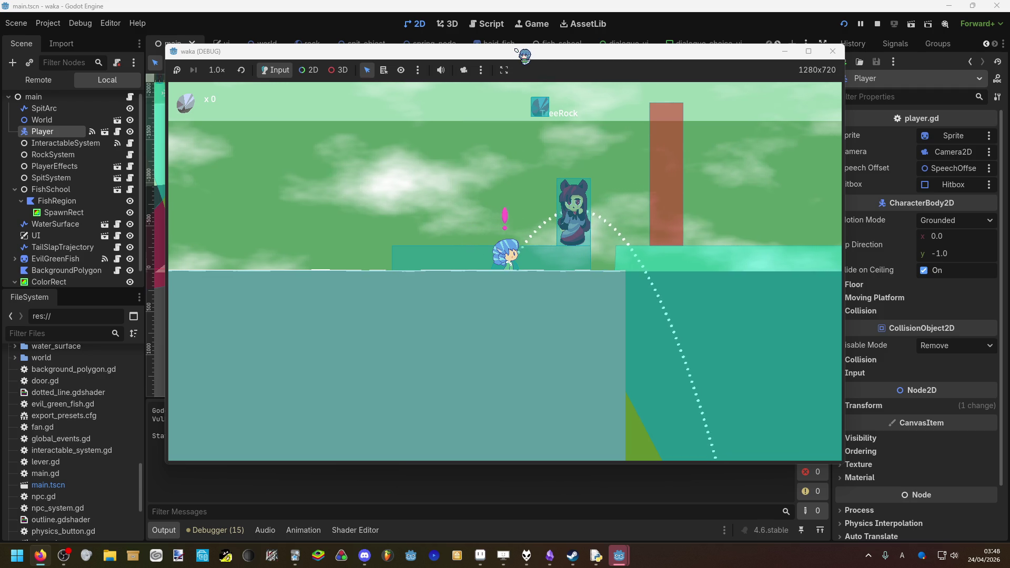
key(a)
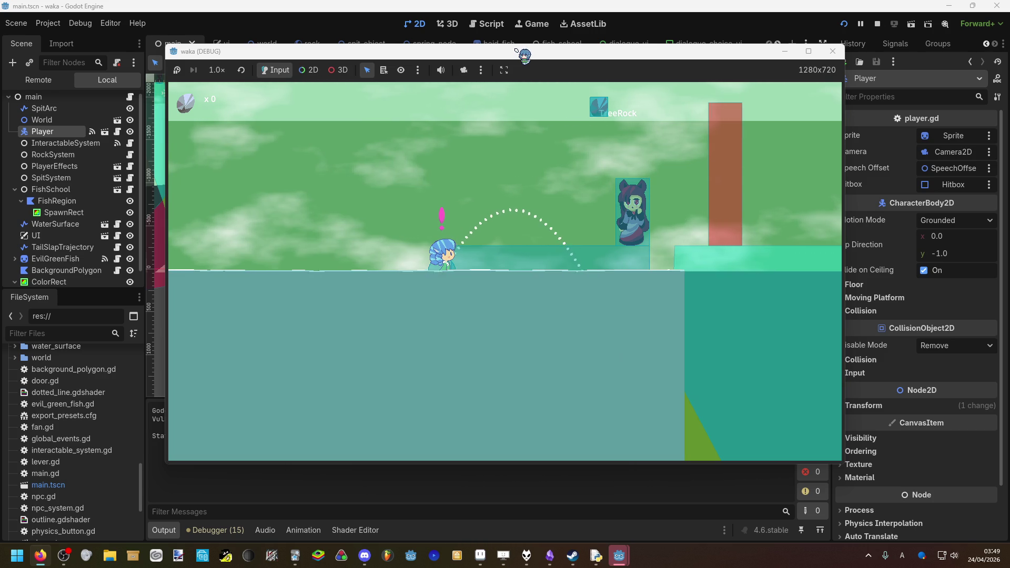
key(e)
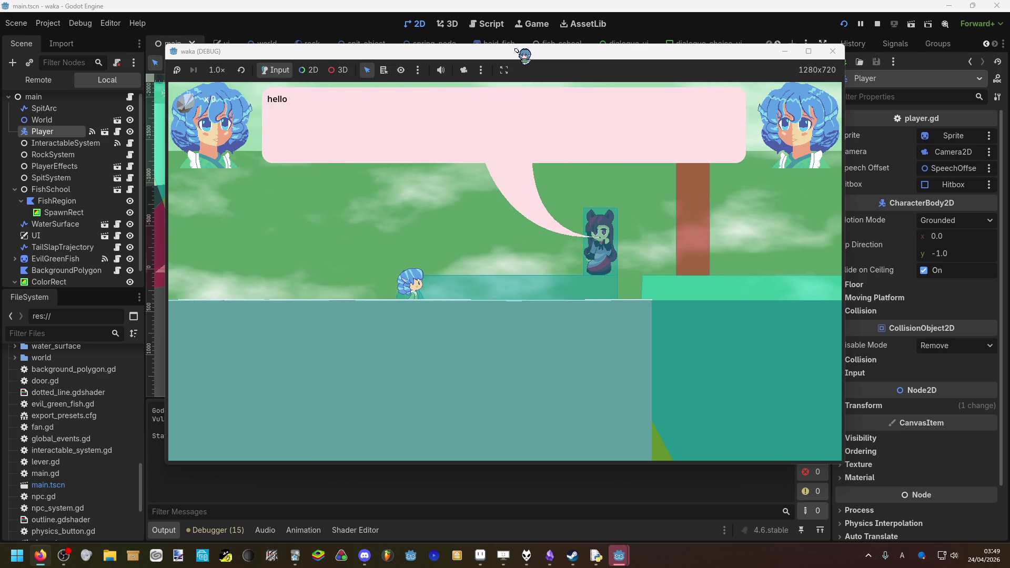
key(e)
key(e)
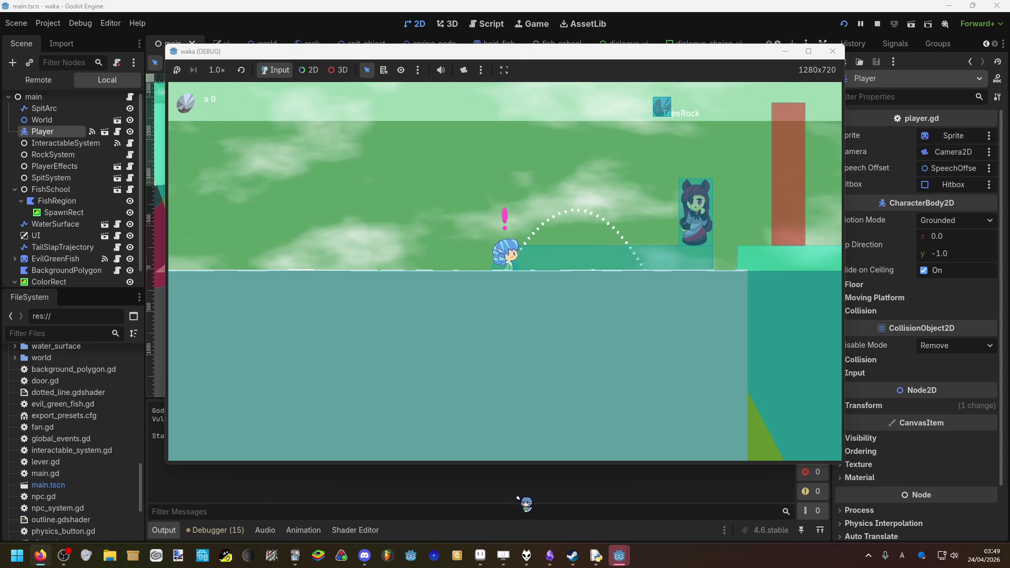
key(F8)
scroll(73, 226, down, 1)
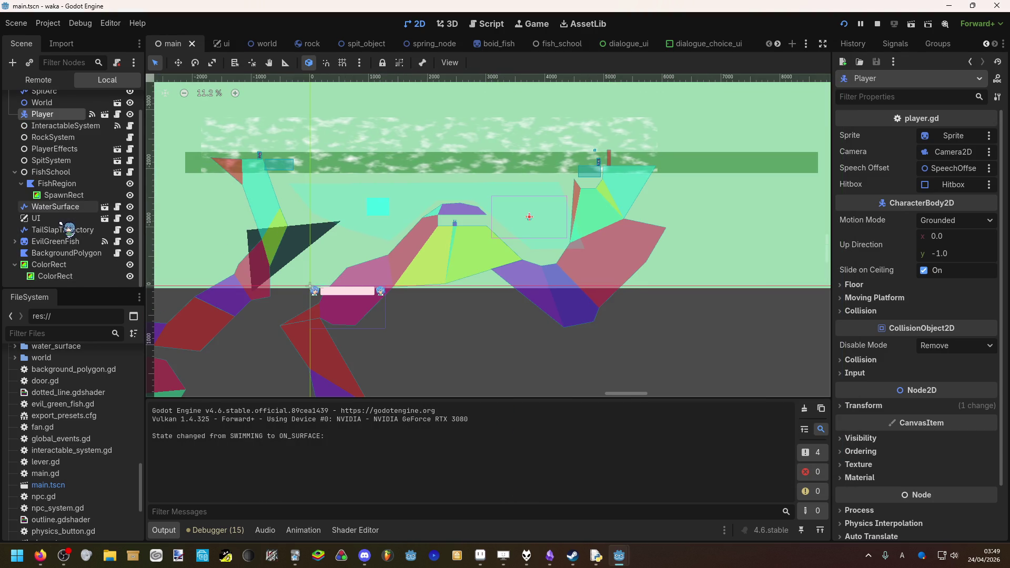
In the ui scene, add a Timer child under RockCounter and name it HideTimer.
click(107, 219)
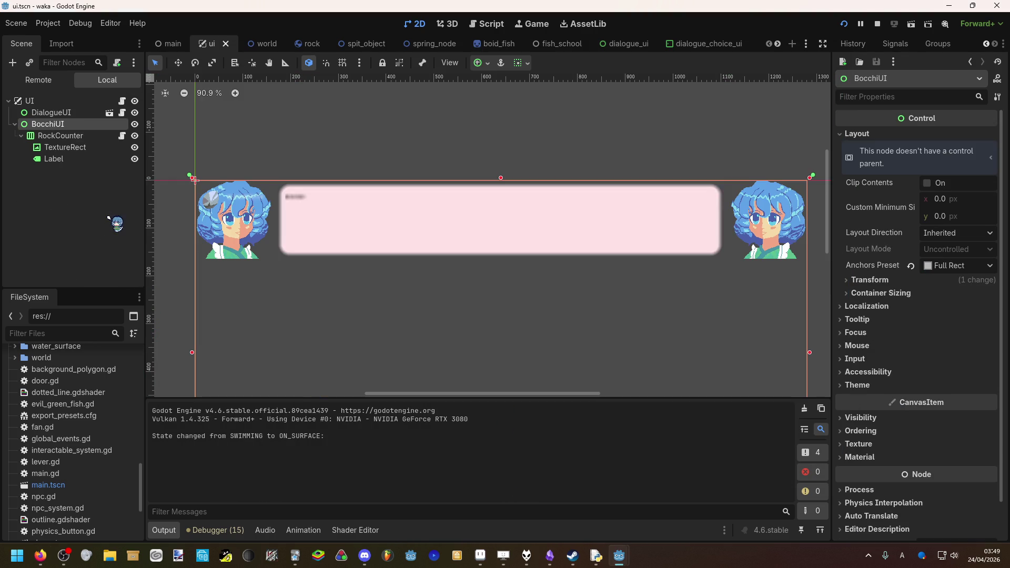
scroll(213, 193, up, 6)
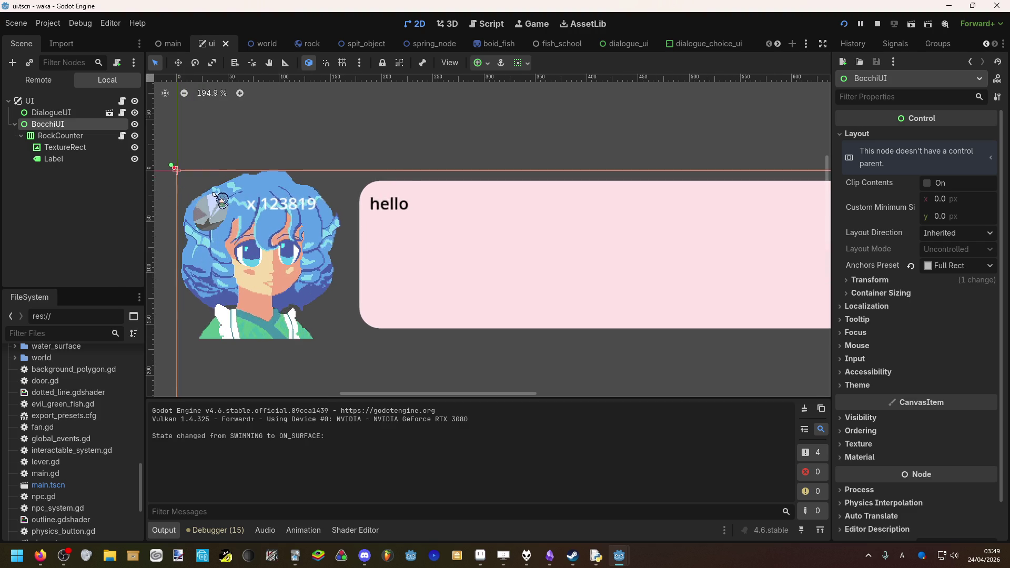
drag(250, 191, 345, 181)
click(337, 193)
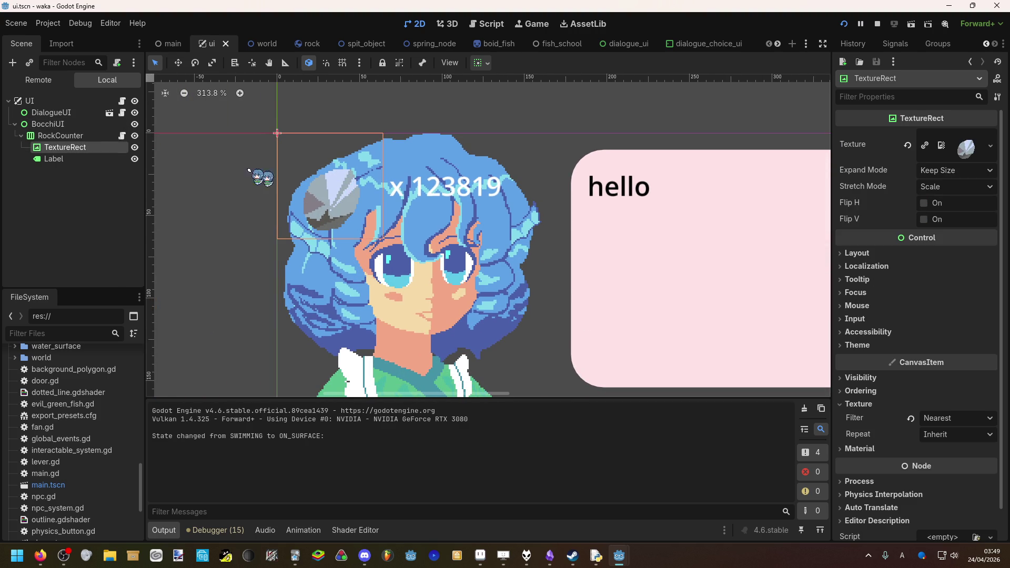
click(119, 138)
right_click(111, 138)
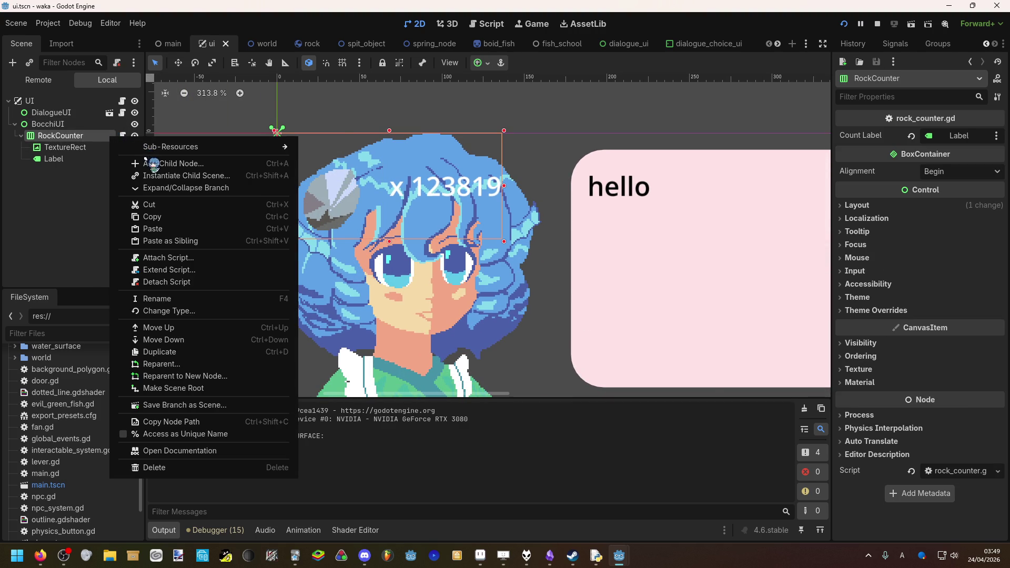
click(158, 161)
text(timer)
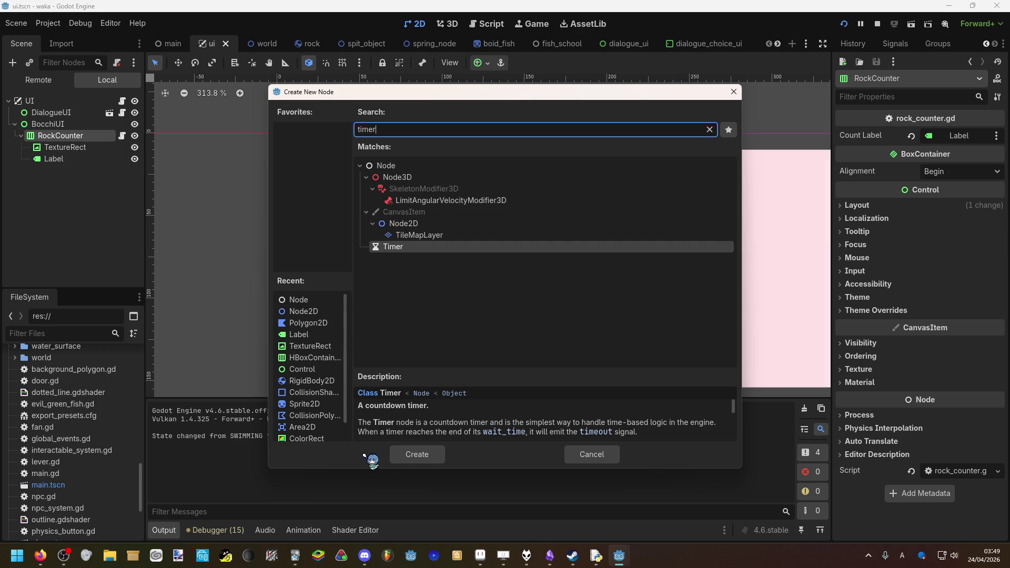
click(408, 454)
click(64, 173)
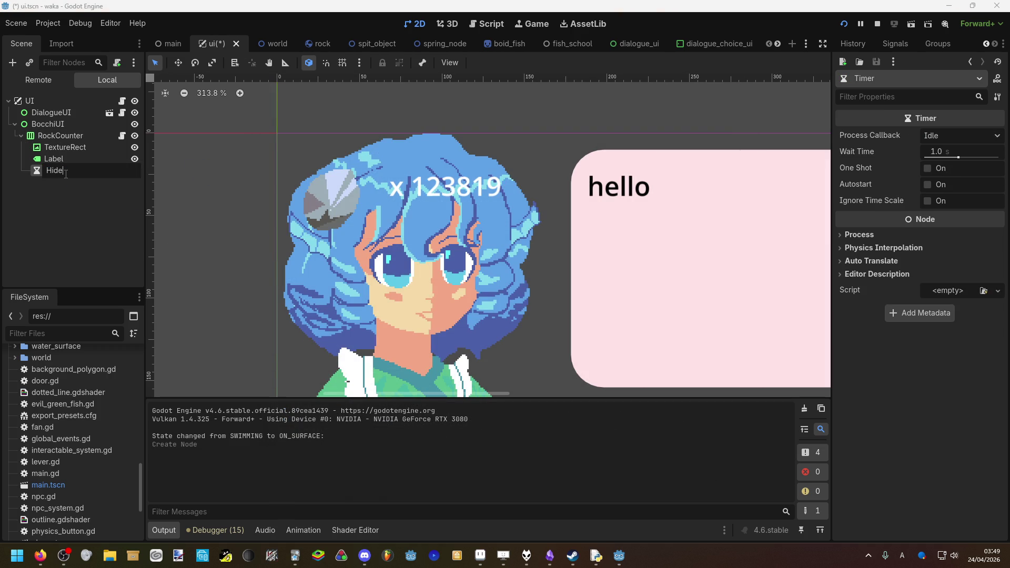
text(r)
key(Return)
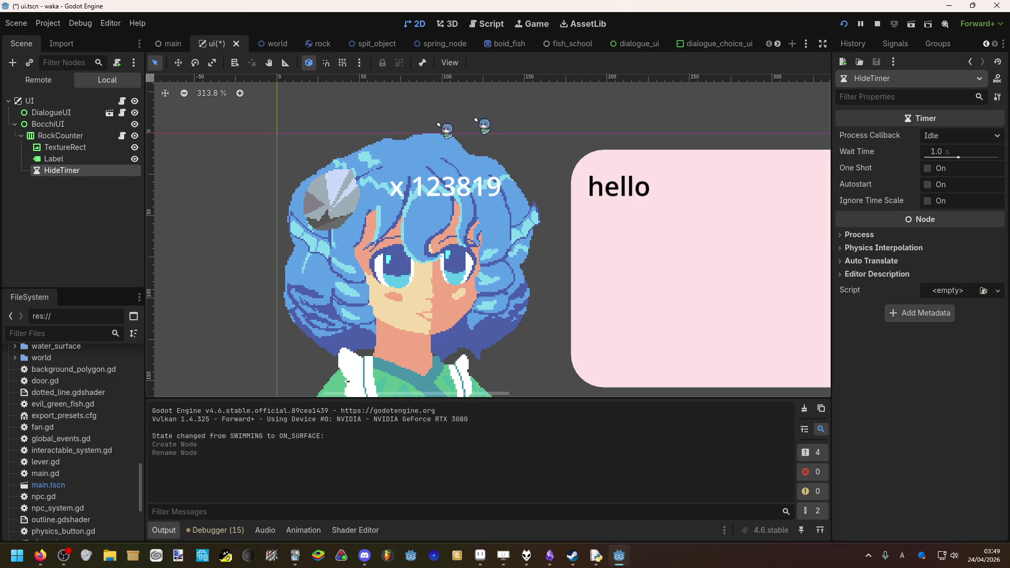
List HideTimer's signals and pick timeout().
click(889, 44)
click(848, 96)
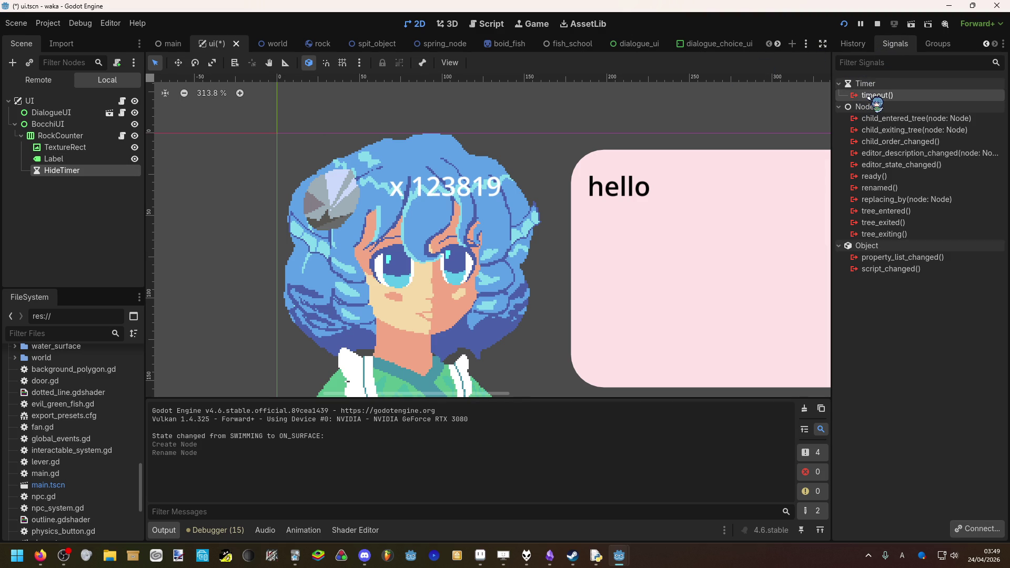
click(620, 556)
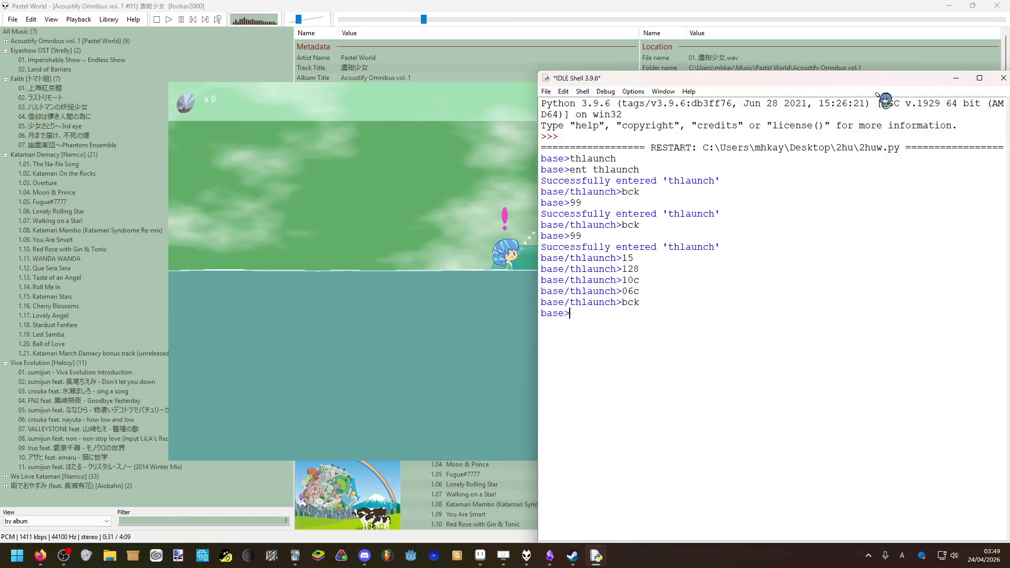
Relaunch Godot, open the waka project, and select RockCounter in the ui scene.
click(529, 557)
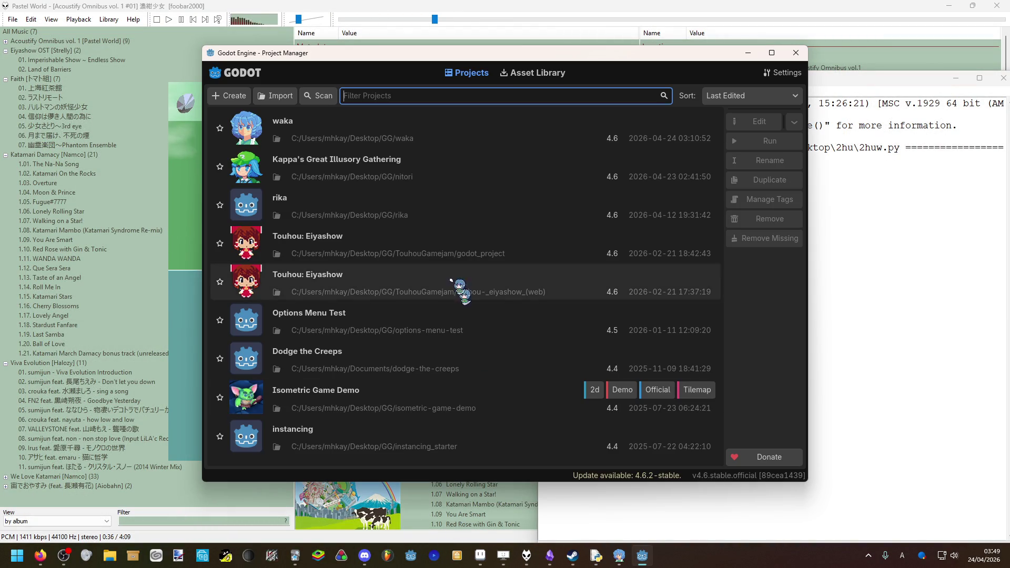
double_click(435, 140)
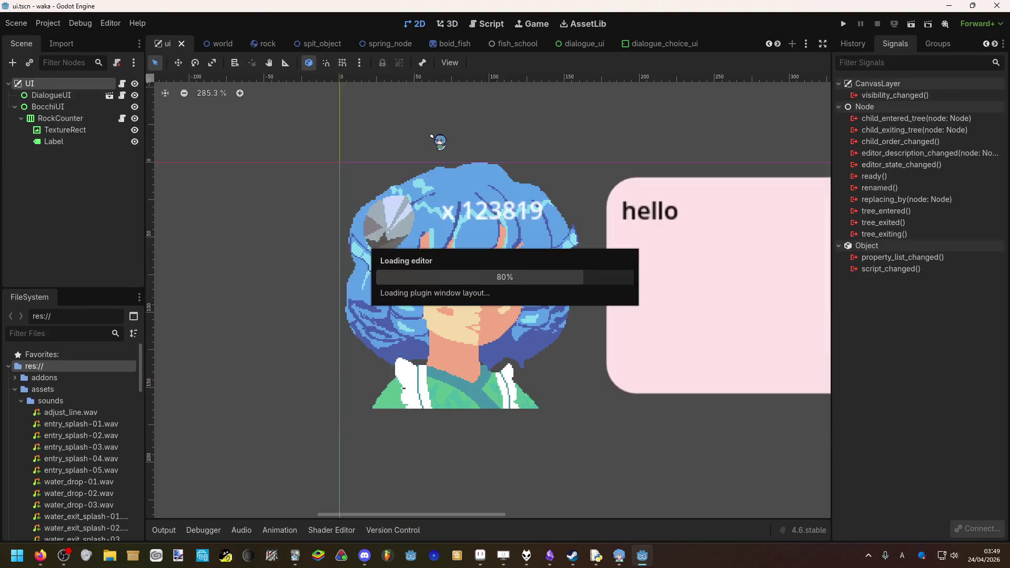
scroll(414, 226, down, 4)
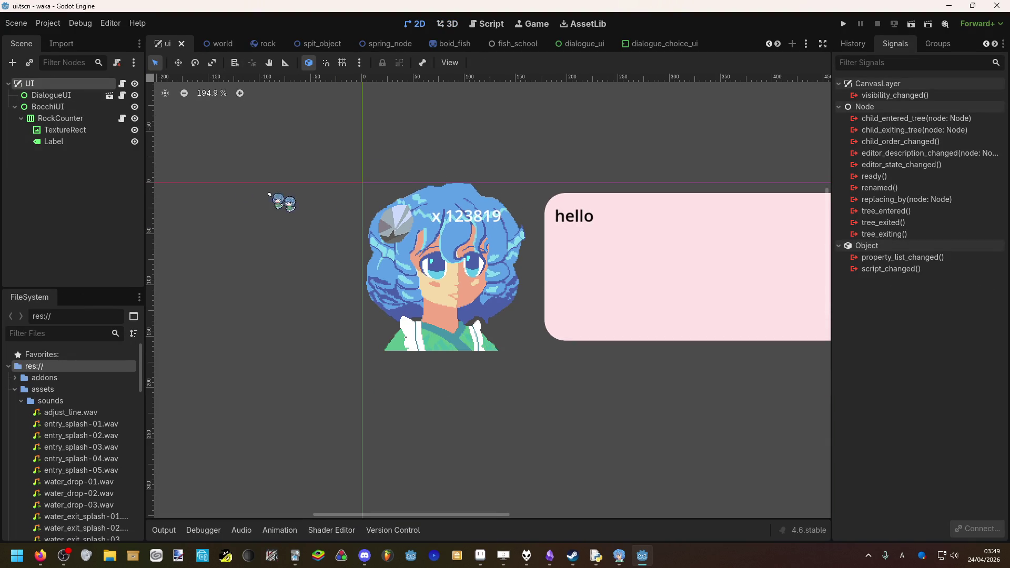
click(99, 120)
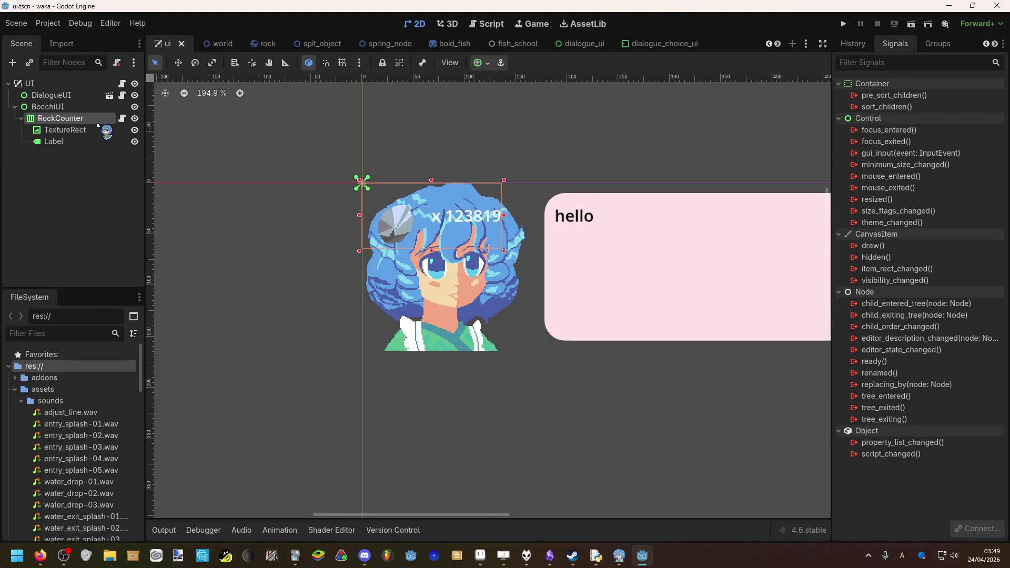
Add a Timer node under RockCounter by searching 'timer' in Add Child Node.
right_click(97, 125)
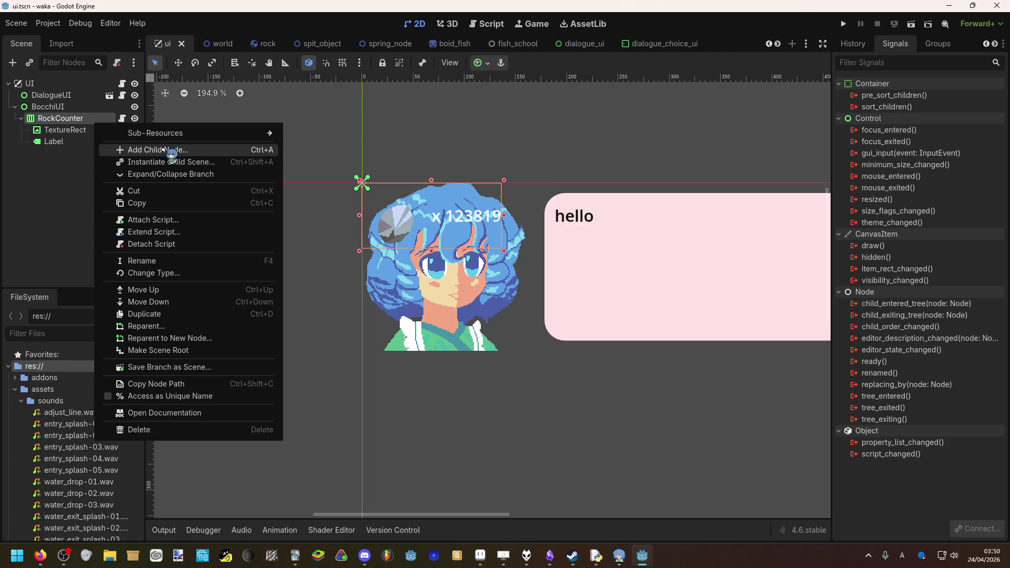
click(167, 151)
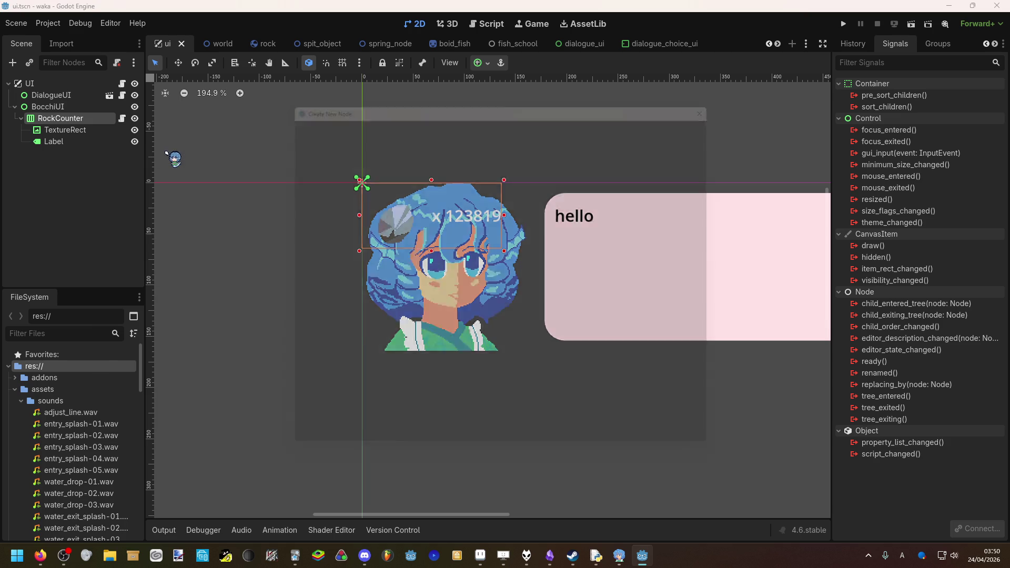
text(timer)
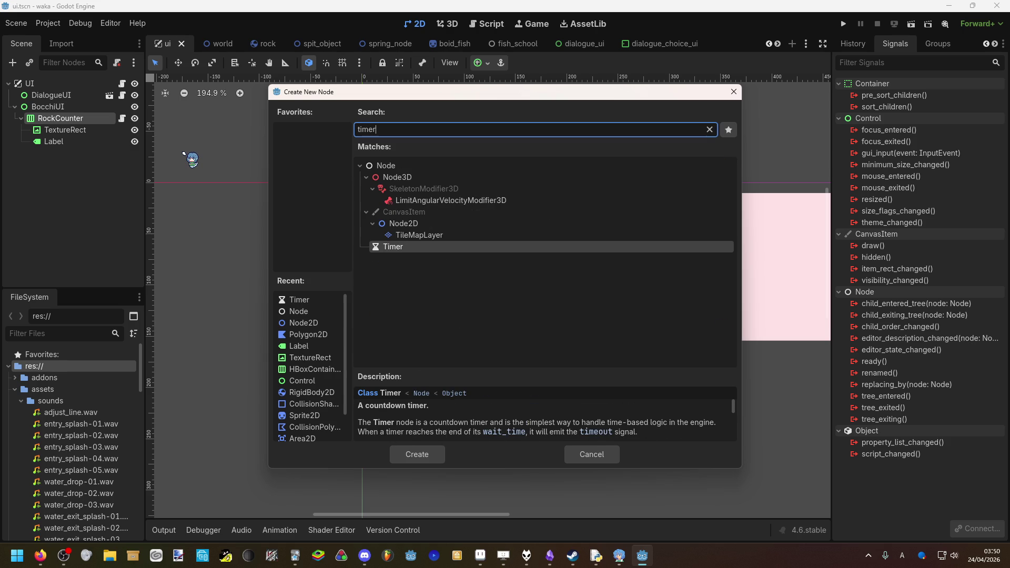
click(417, 454)
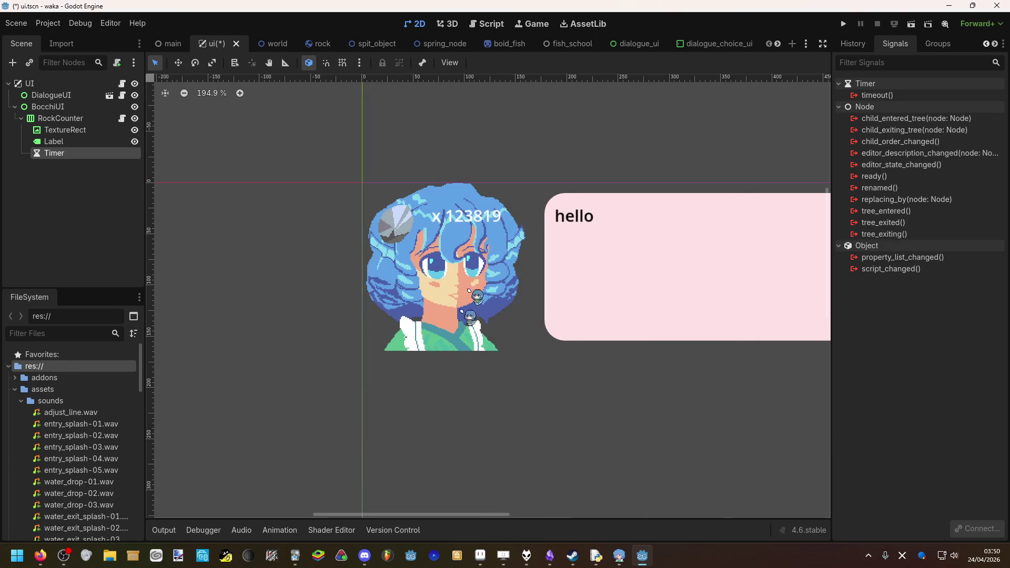
Start connecting timeout() to RockCounter, then close the dialog without connecting.
double_click(885, 93)
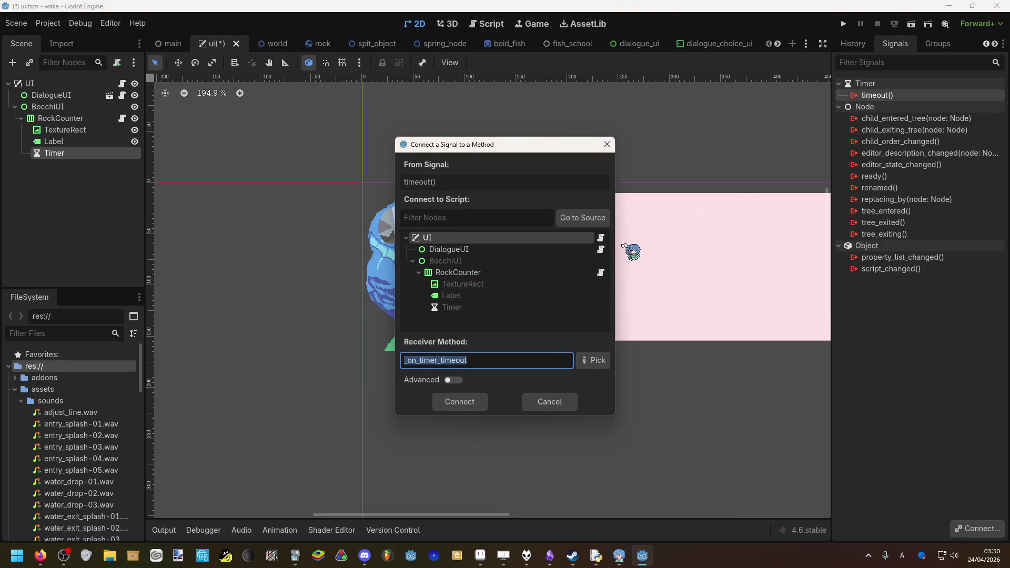
click(458, 272)
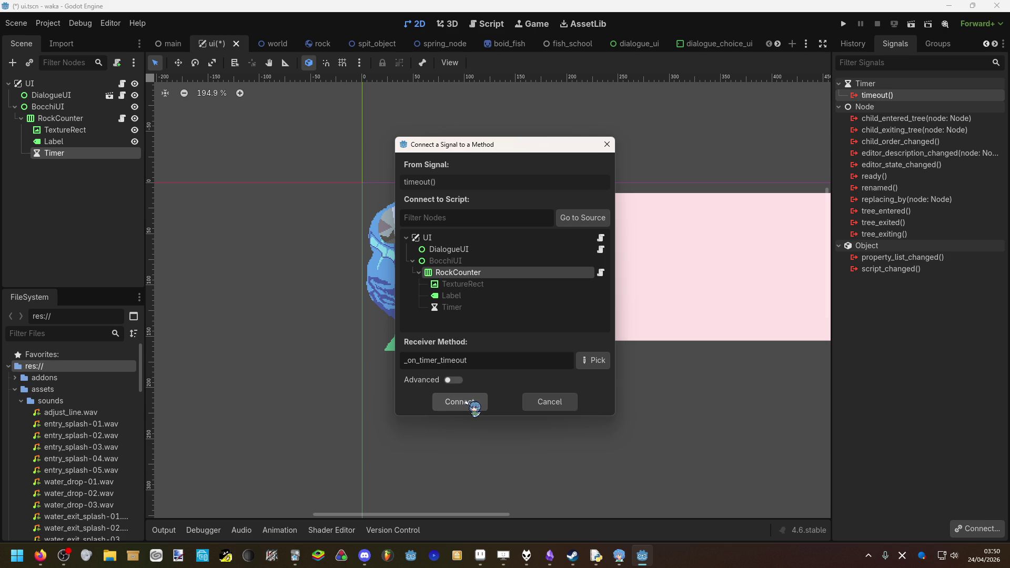
click(535, 402)
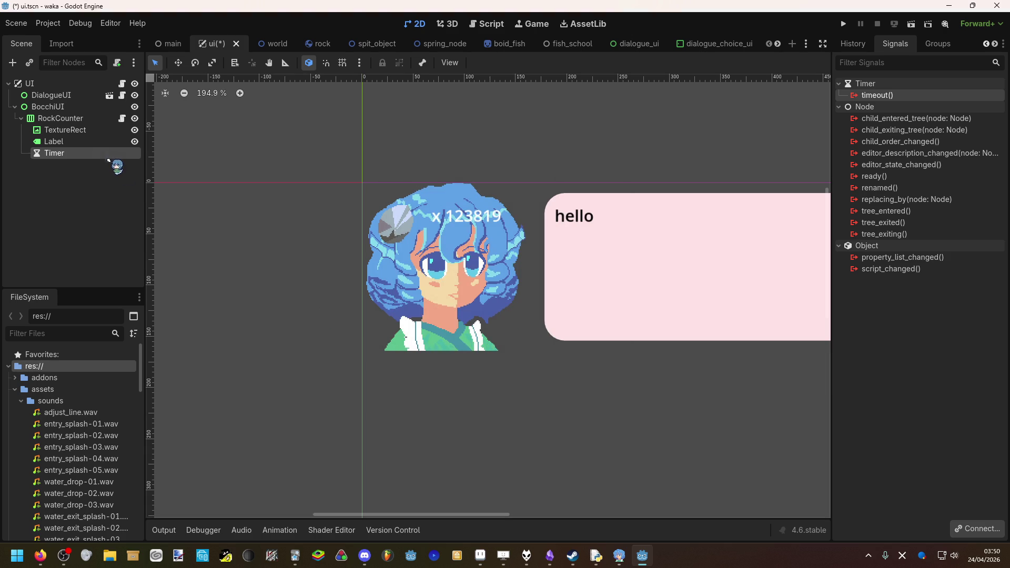
Rename the Timer node to HideTimer.
double_click(104, 153)
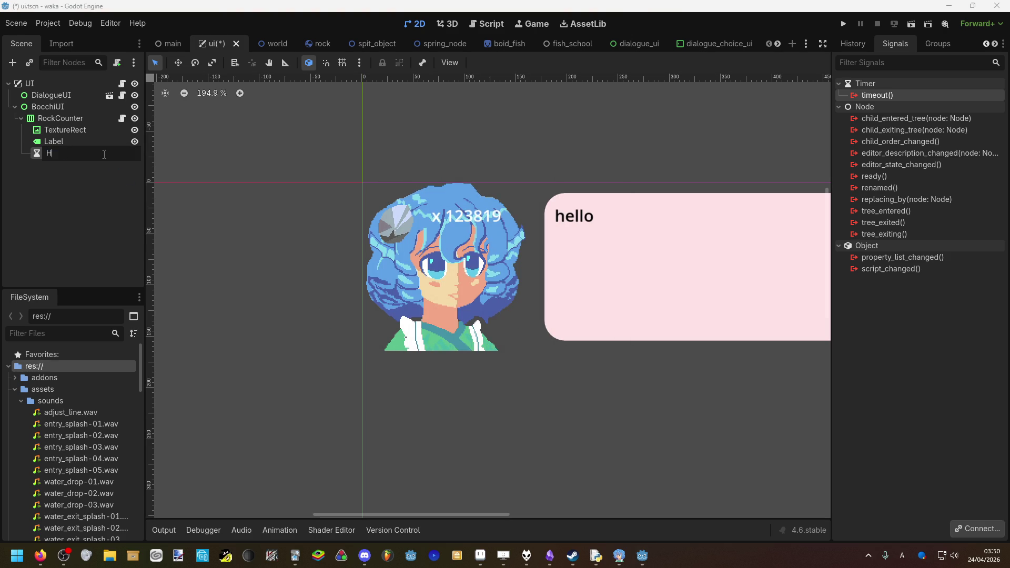
text(r)
key(Return)
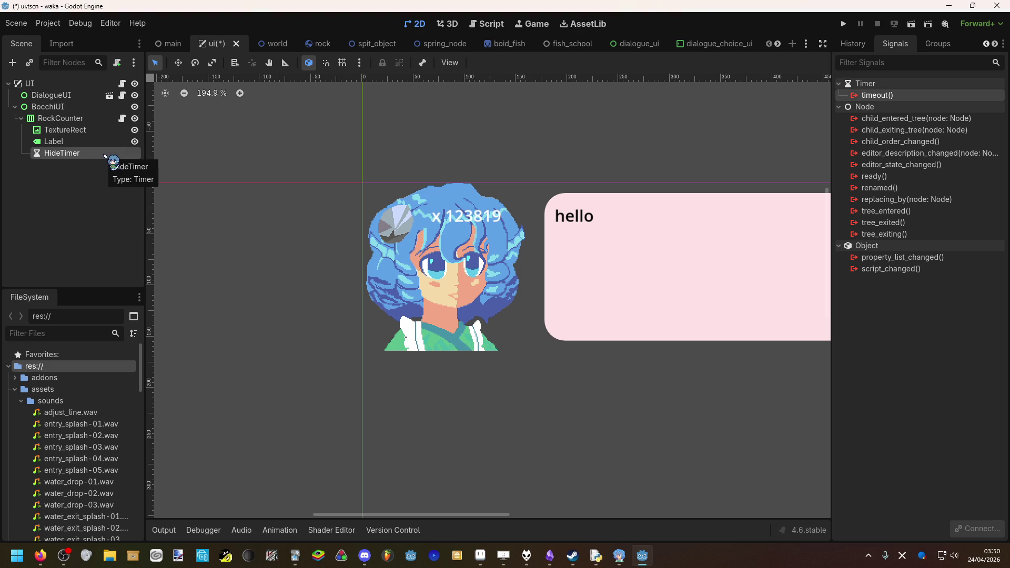
Connect HideTimer's timeout() to RockCounter as _on_hide_timer_timeout.
double_click(877, 94)
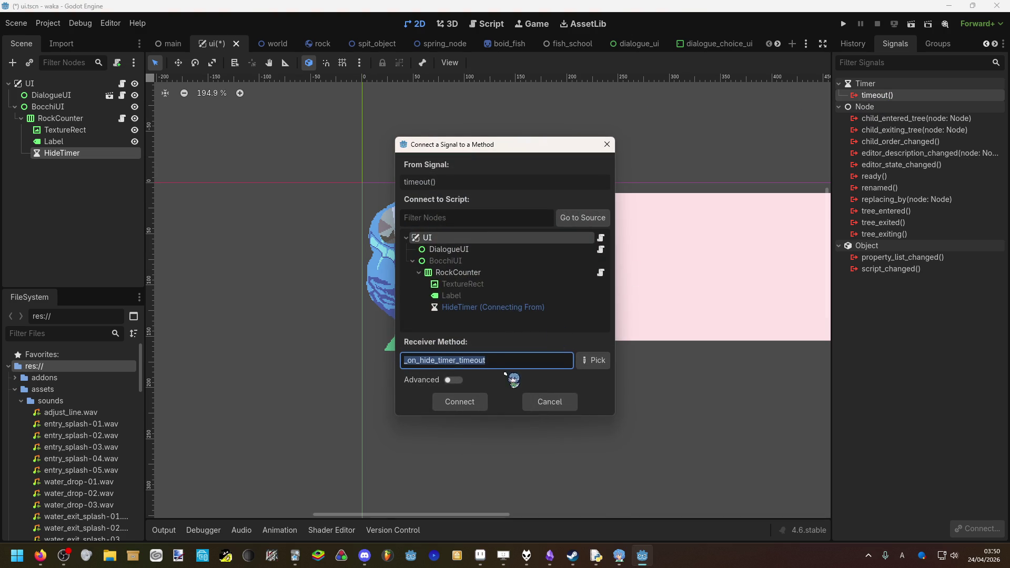
click(479, 274)
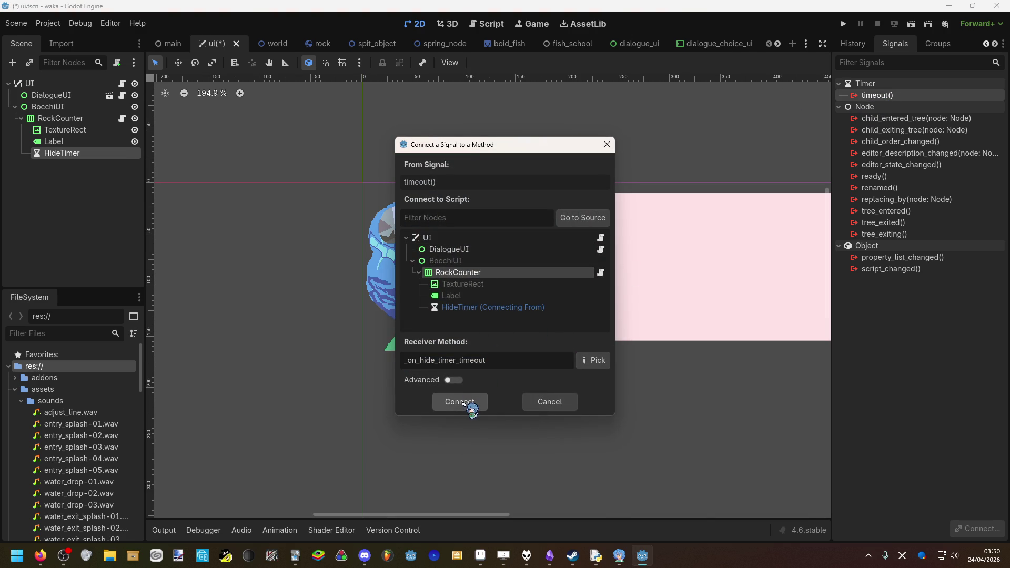
click(463, 404)
Replace the placeholder pass in _on_hide_timer_timeout with hide() and save.
drag(513, 269, 330, 267)
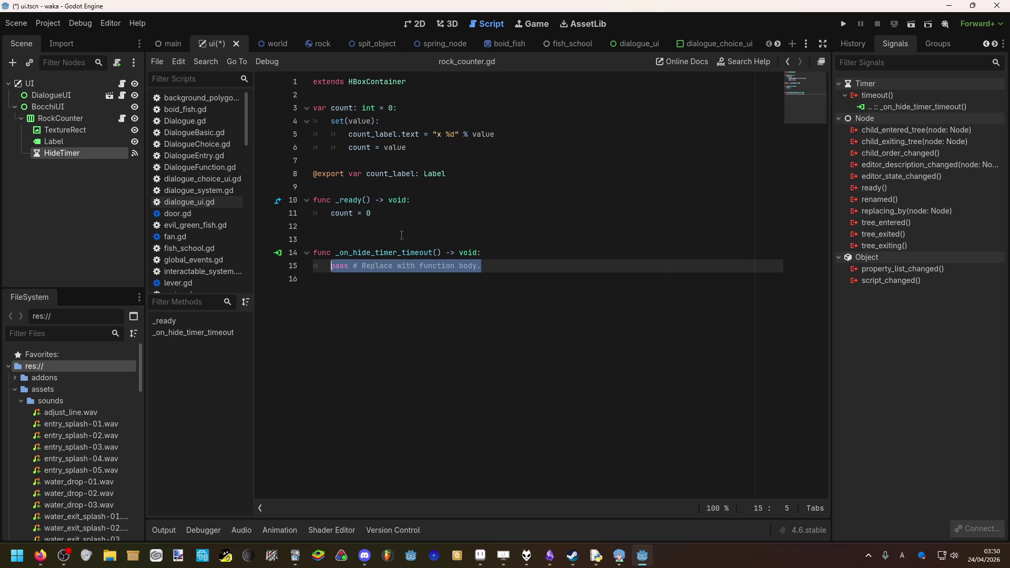
text(hide)
key(Return)
click(419, 222)
key(ctrl+s)
Remove the stray line after show() in the count setter and save the script.
click(410, 214)
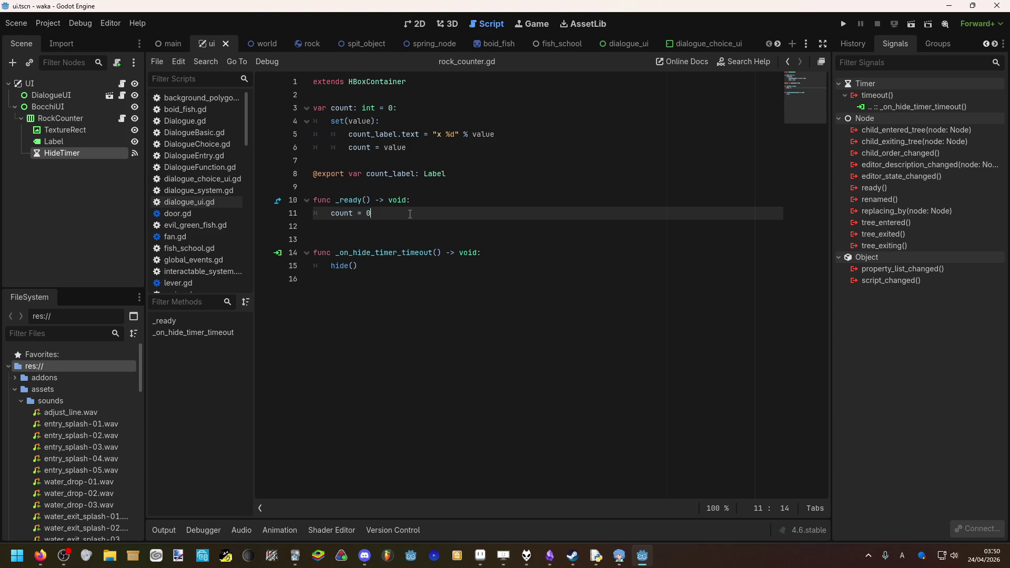
click(426, 150)
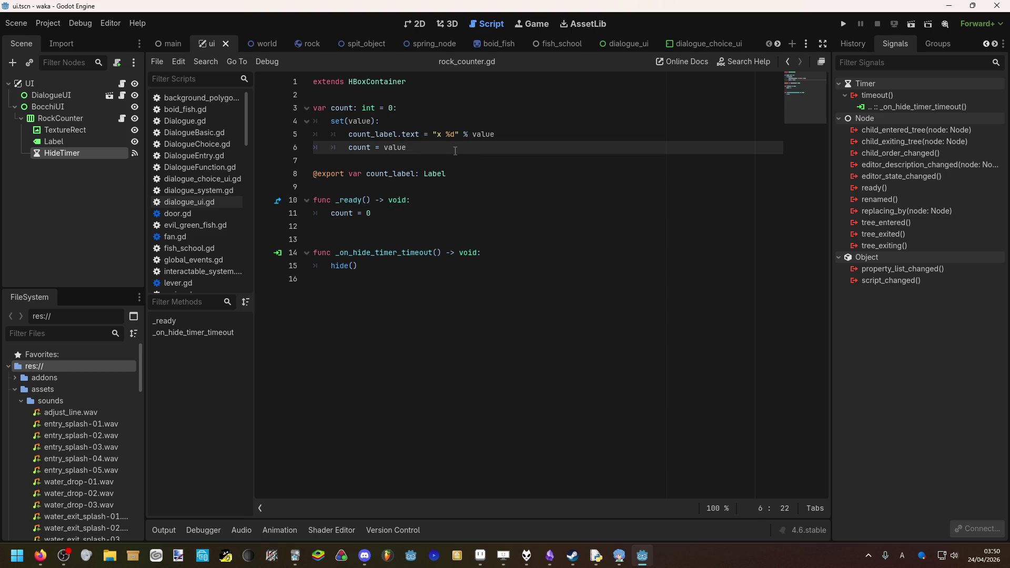
click(501, 140)
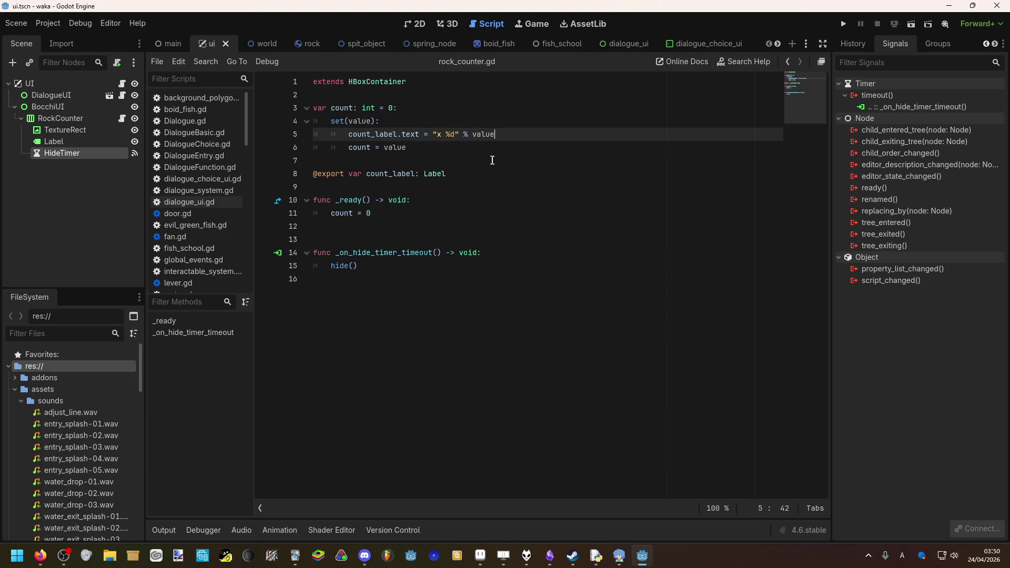
click(489, 150)
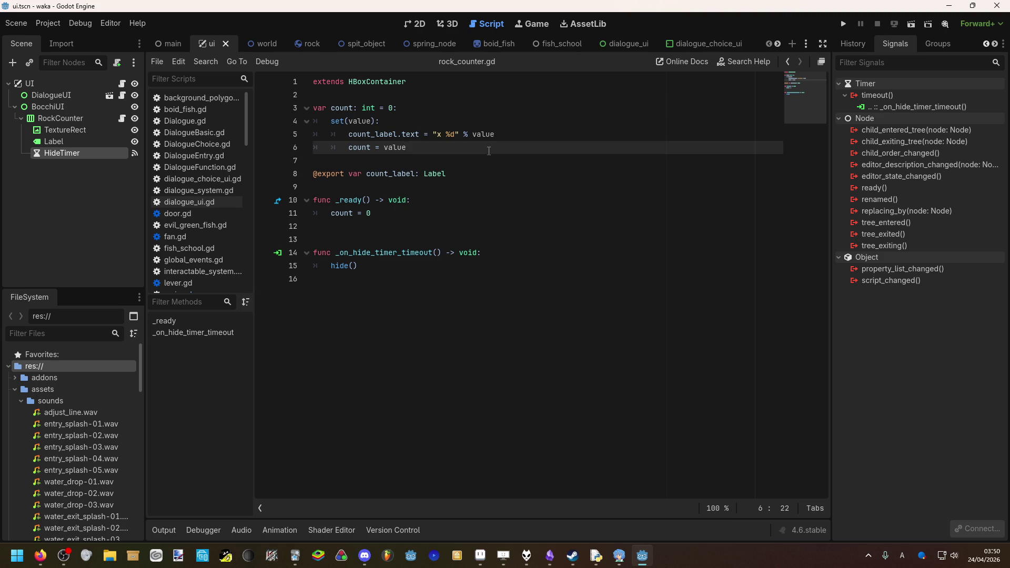
key(Return)
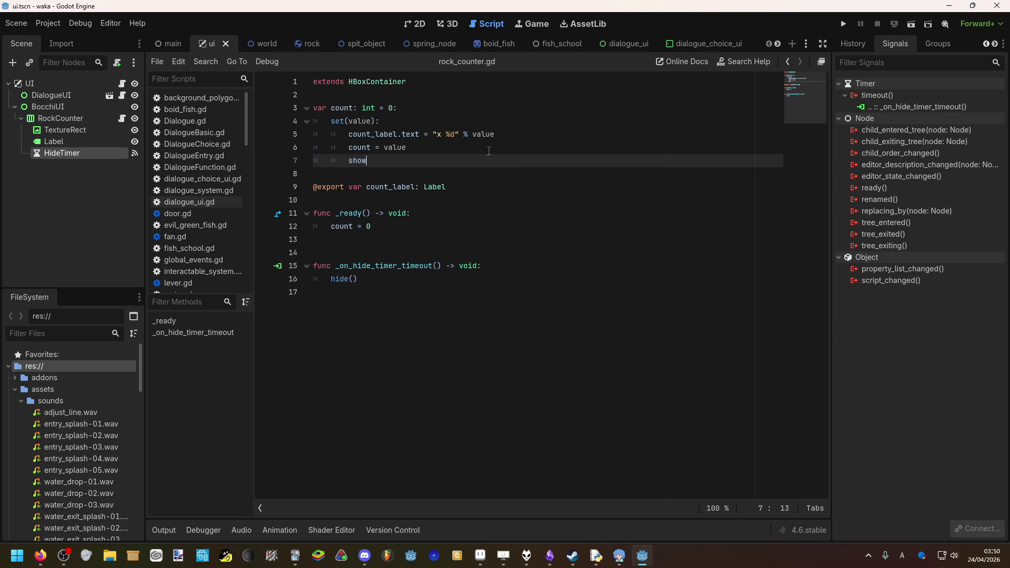
key(Return)
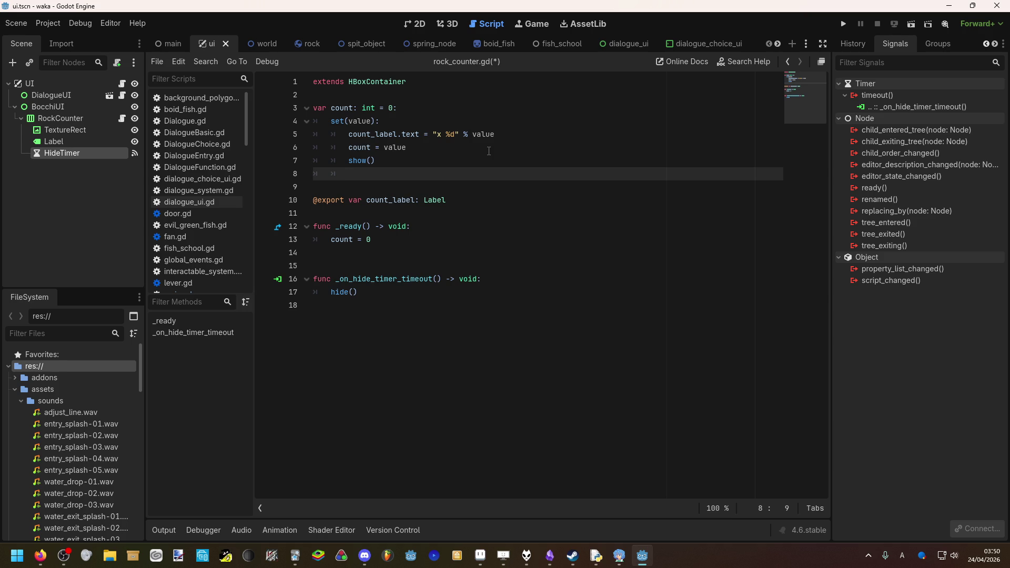
text(idet)
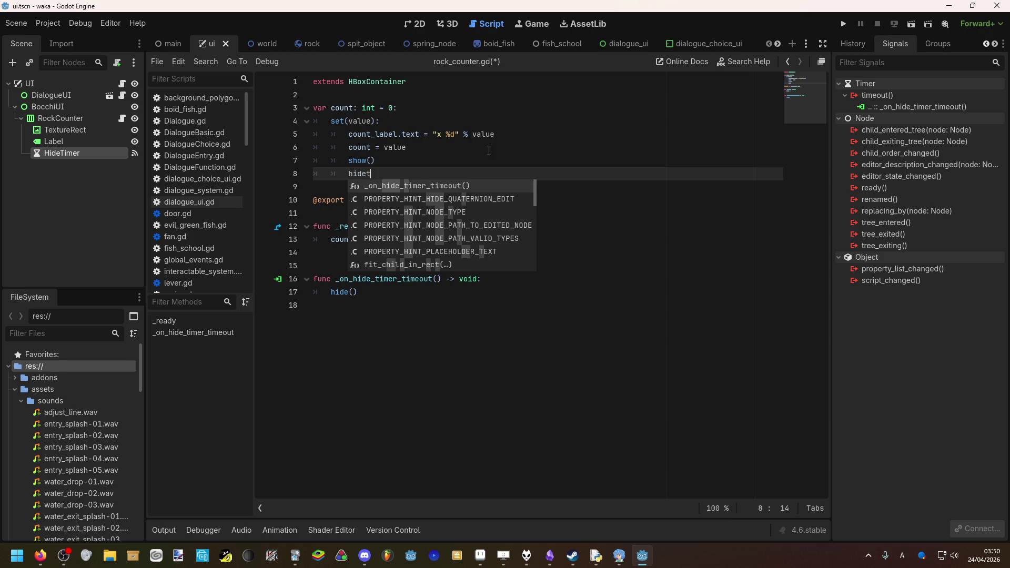
key(BackSpace)
key(BackSpace)
key(BackSpace)
key(ctrl+s)
click(466, 200)
click(463, 185)
key(Return)
text(@export v)
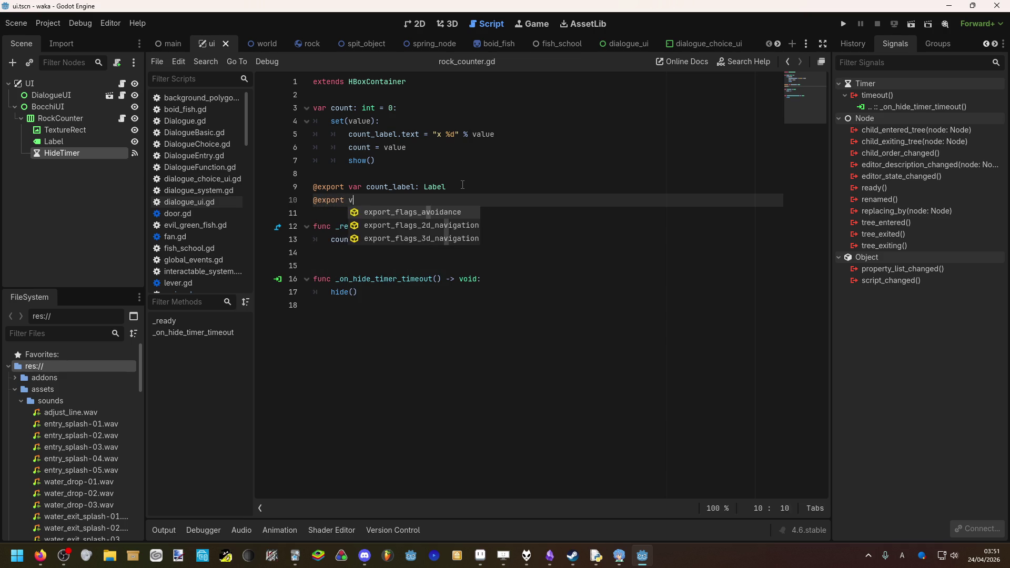
text(ar hide_timer: Timer)
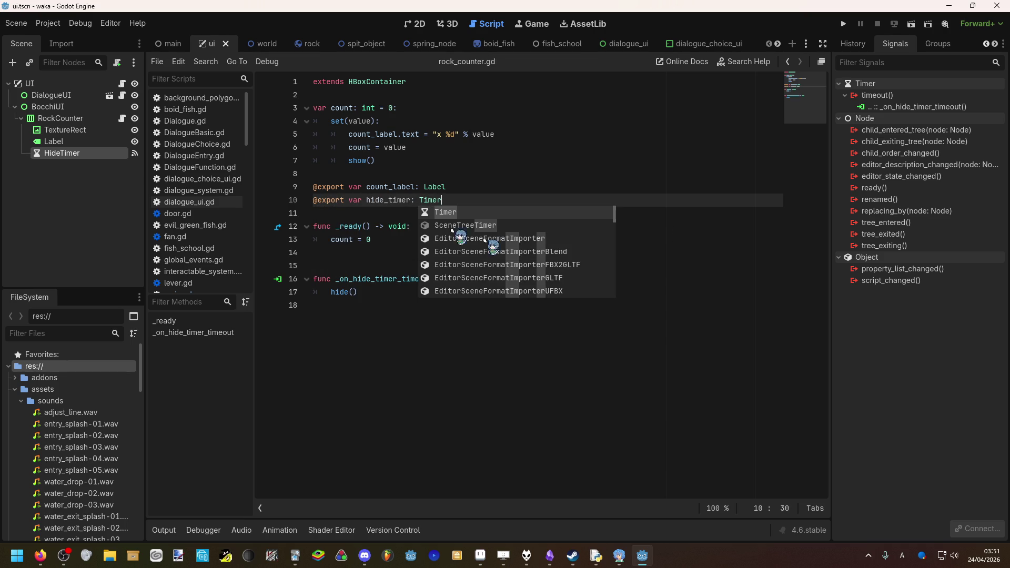
Assign the HideTimer node to RockCounter's Hide Timer property in the Inspector.
click(113, 118)
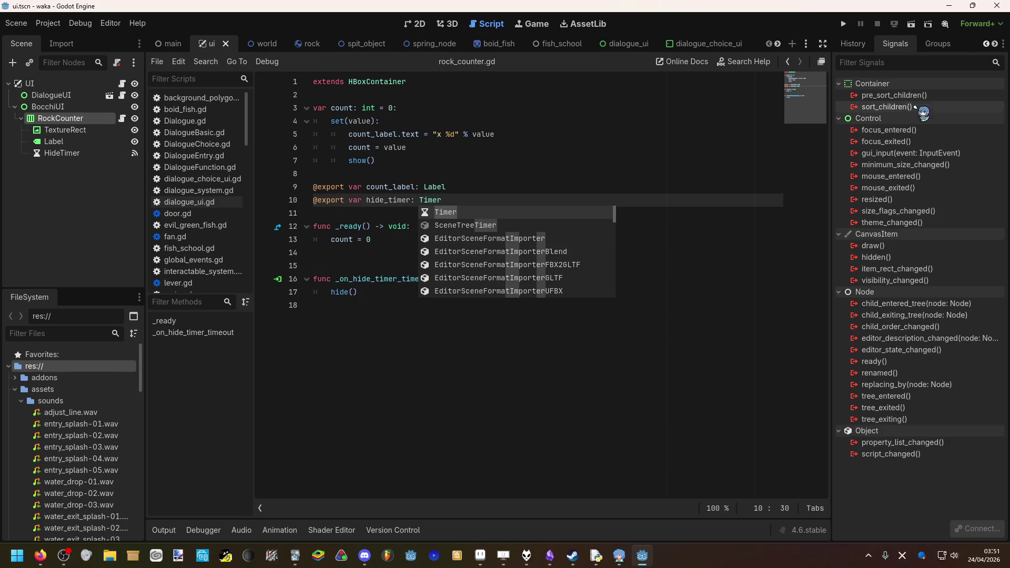
click(986, 45)
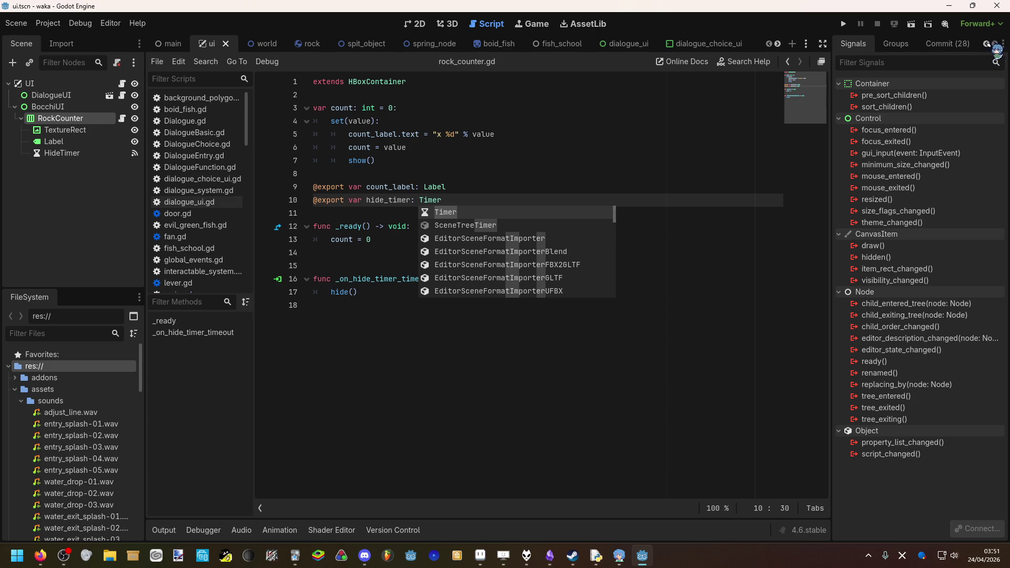
click(858, 43)
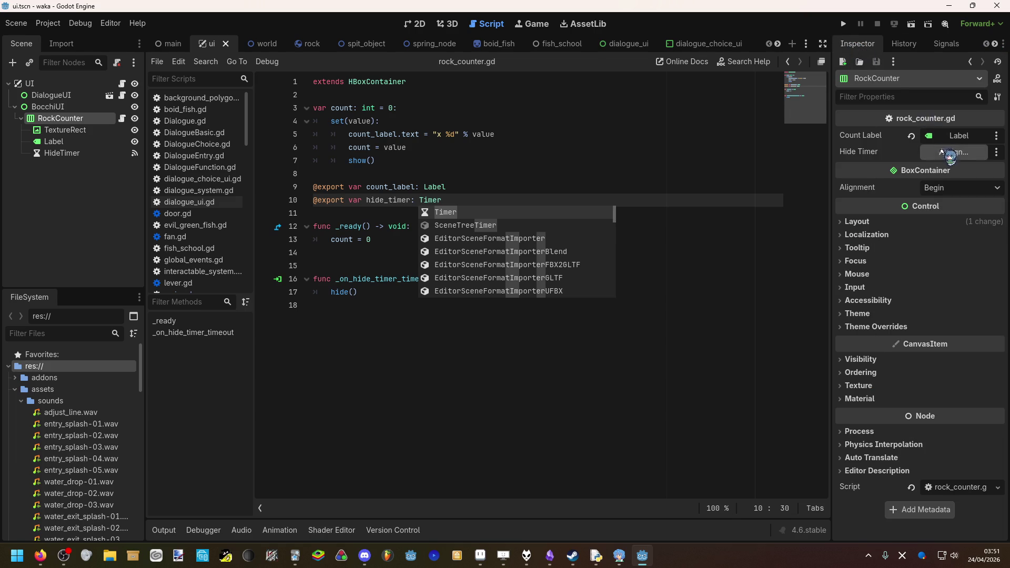
click(949, 152)
click(521, 188)
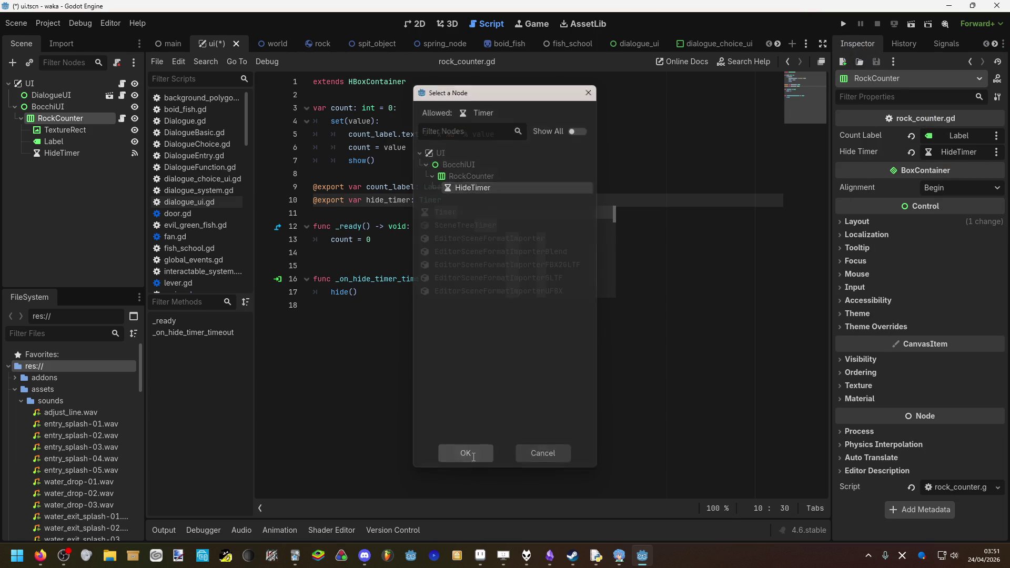
click(466, 454)
Return to rock_counter.gd and move the caret to the end of the show() line.
click(501, 303)
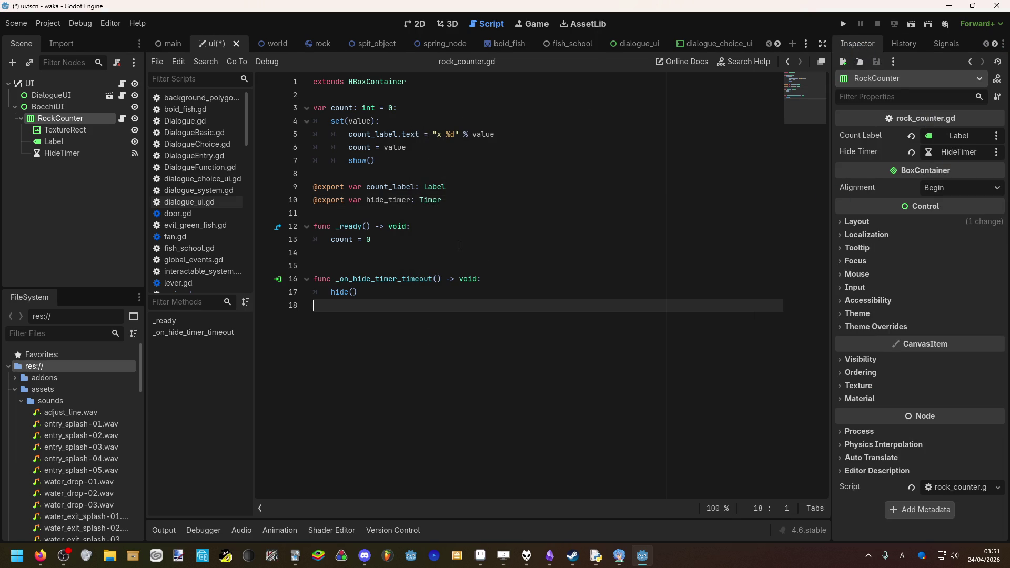
click(450, 201)
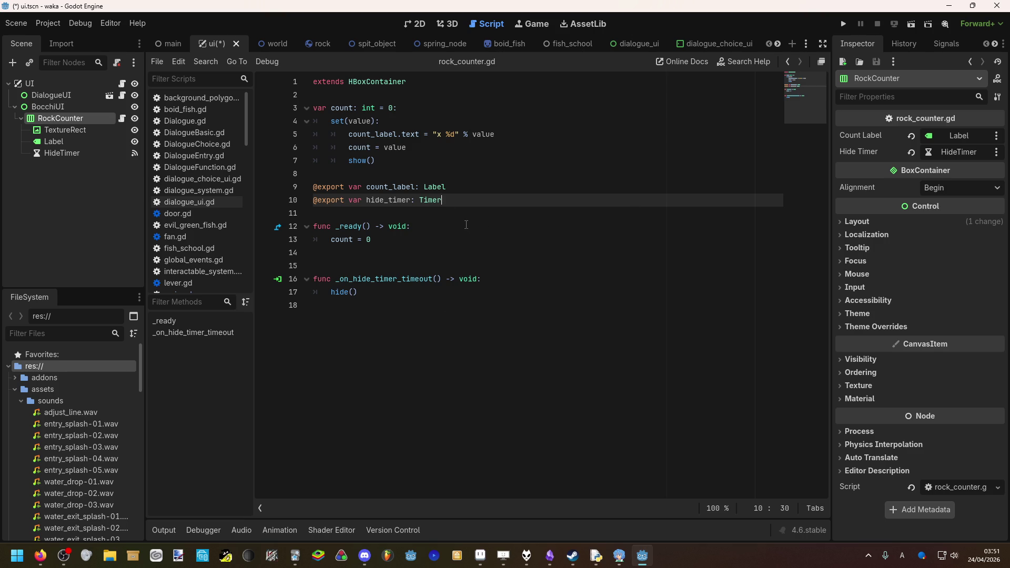
key(Up)
key(Up)
key(Up)
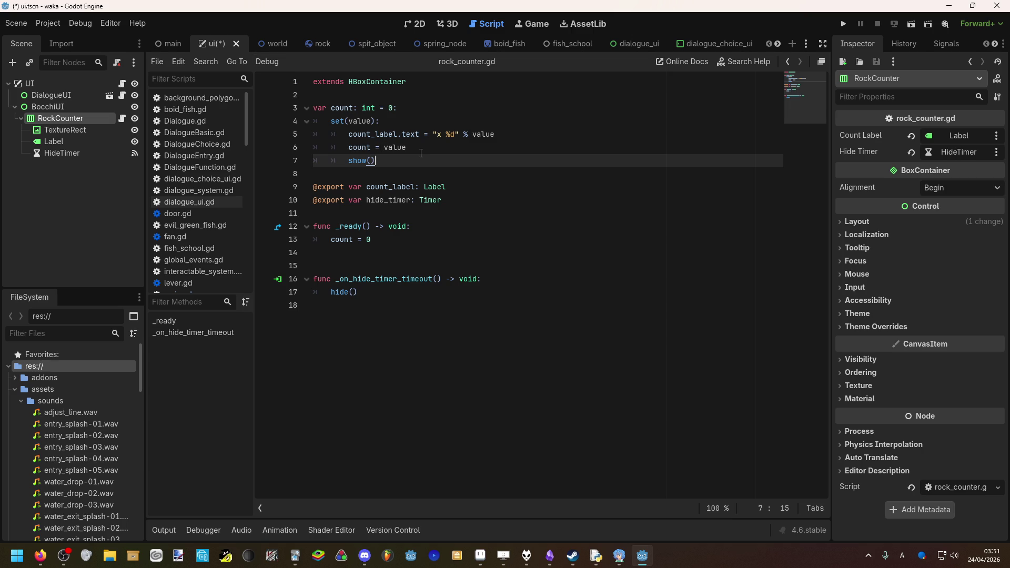
Add hide_timer.start() on a new line after count = value using autocomplete, then save.
click(419, 149)
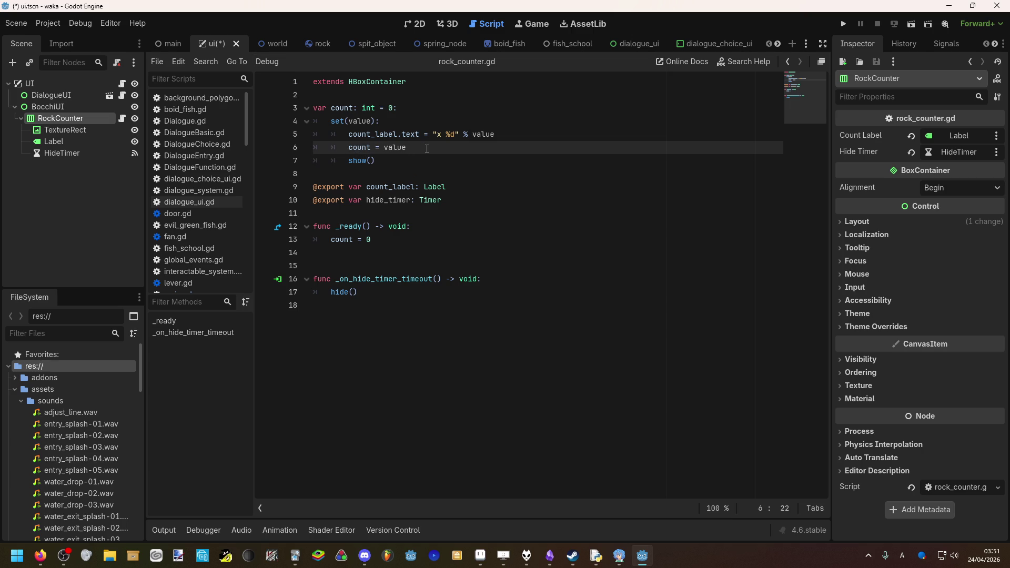
key(Return)
text(hi)
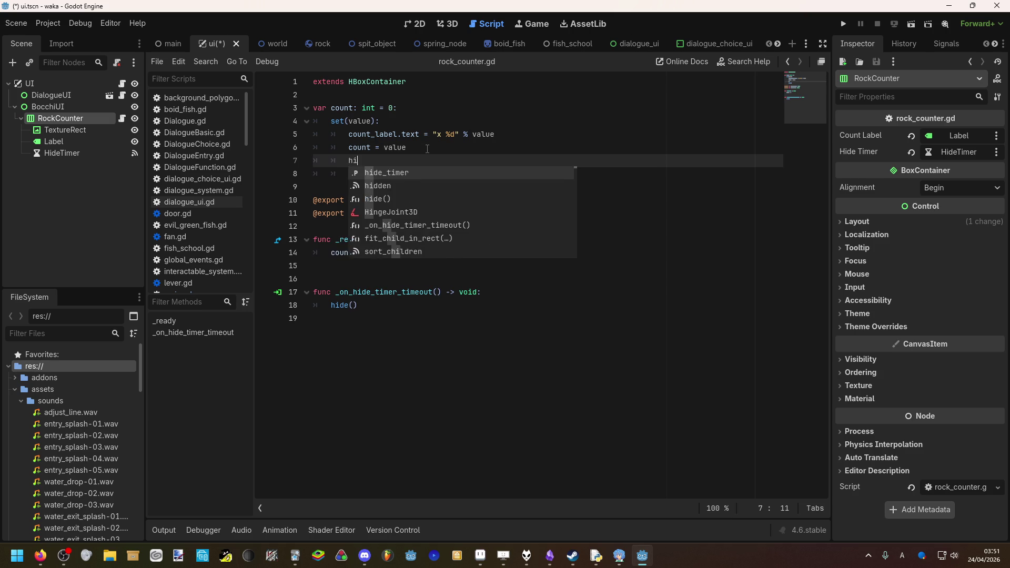
key(Return)
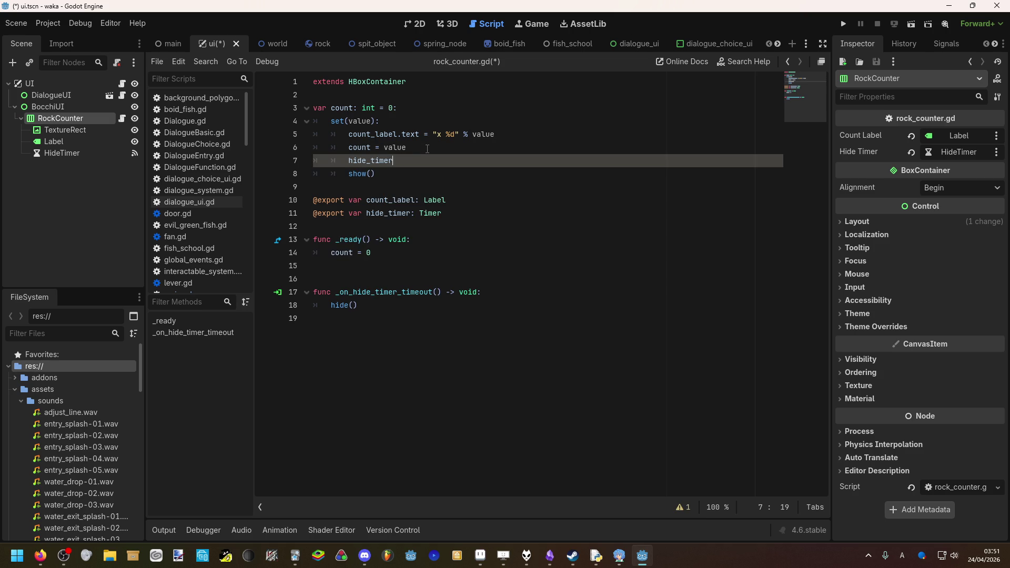
text(.st)
key(Return)
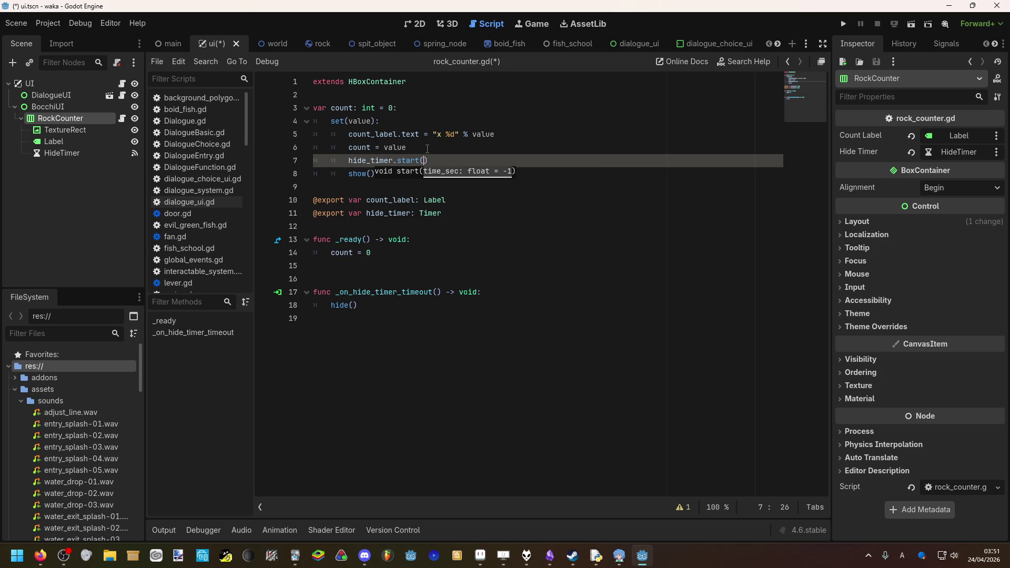
click(428, 149)
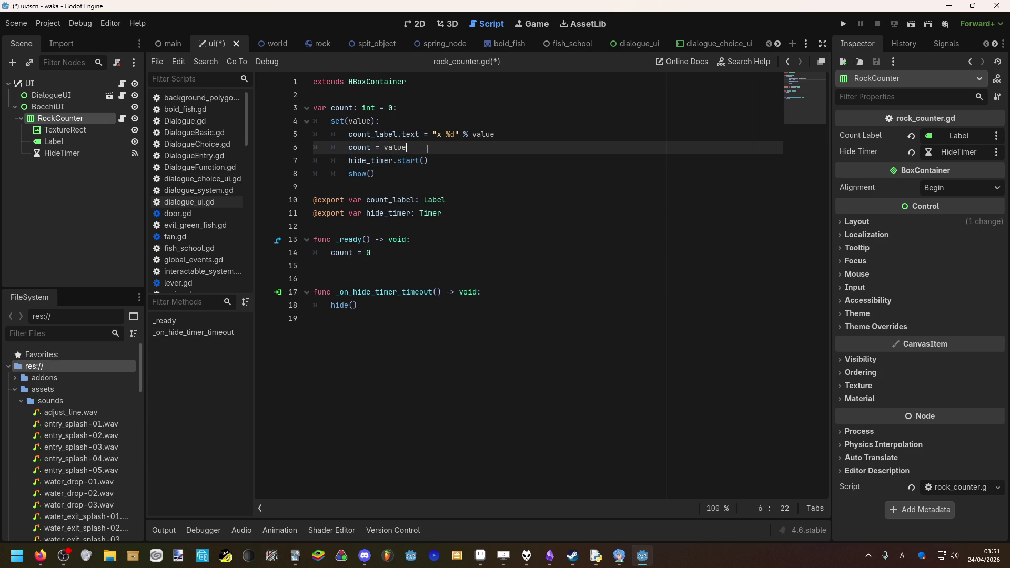
mouse_move(413, 159)
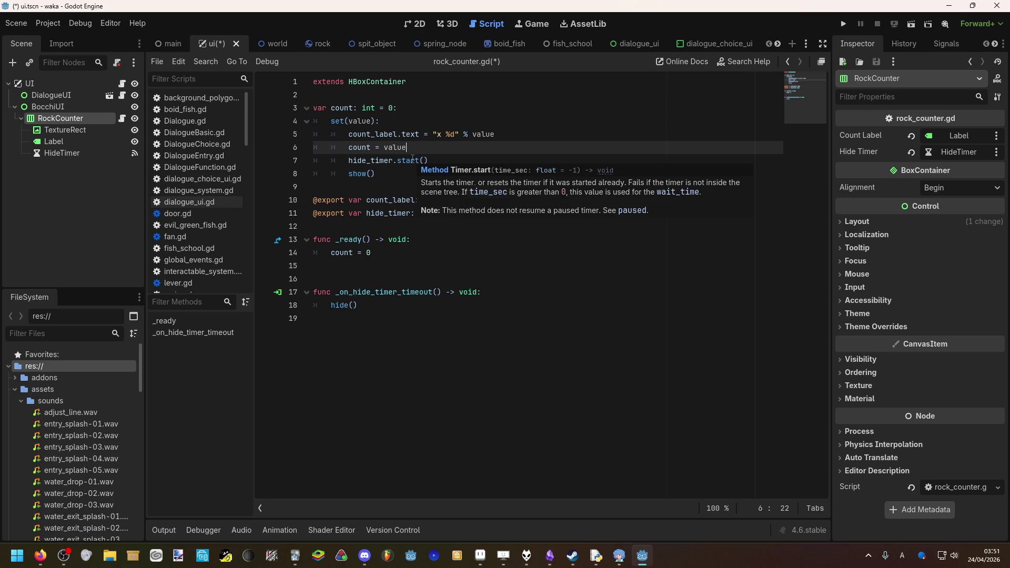
key(ctrl+s)
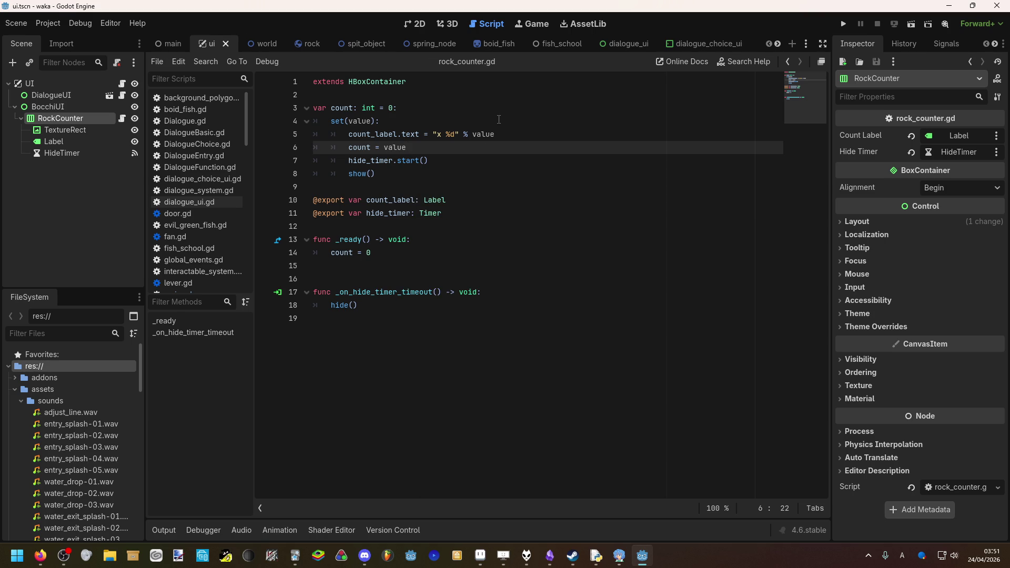
Test-run the game, steer the mermaid up and right, then select the HideTimer node.
click(844, 23)
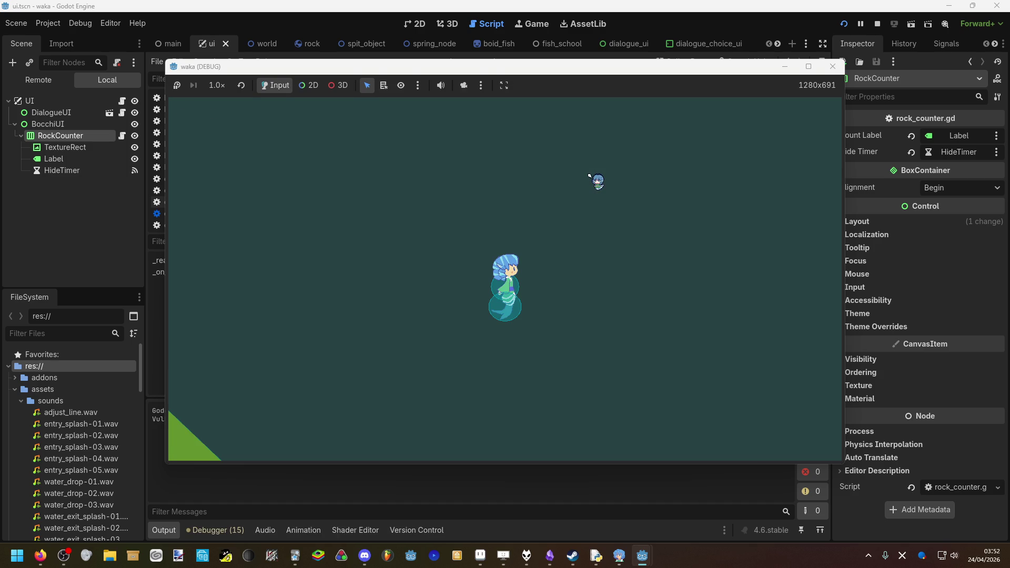
click(589, 175)
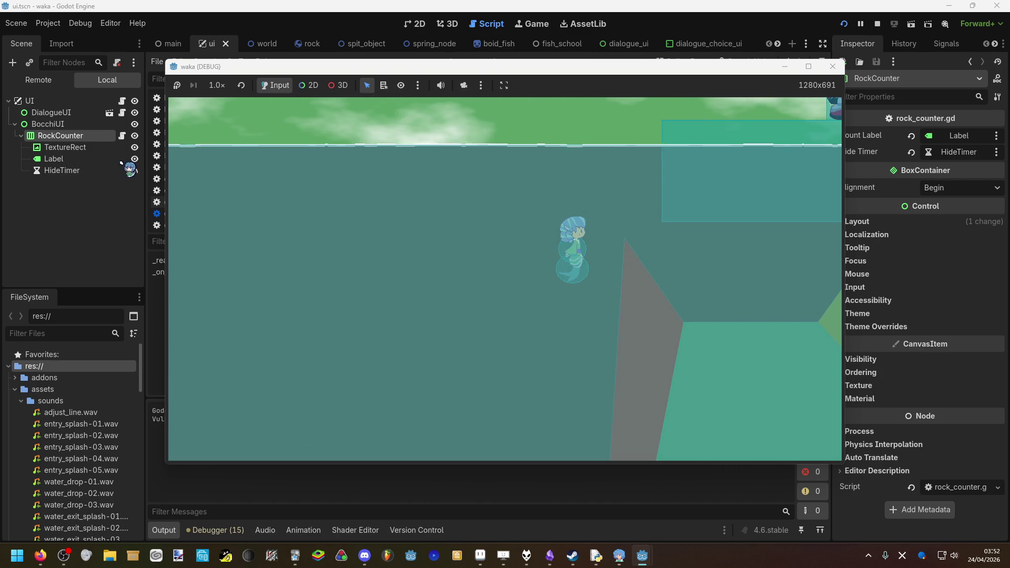
click(122, 172)
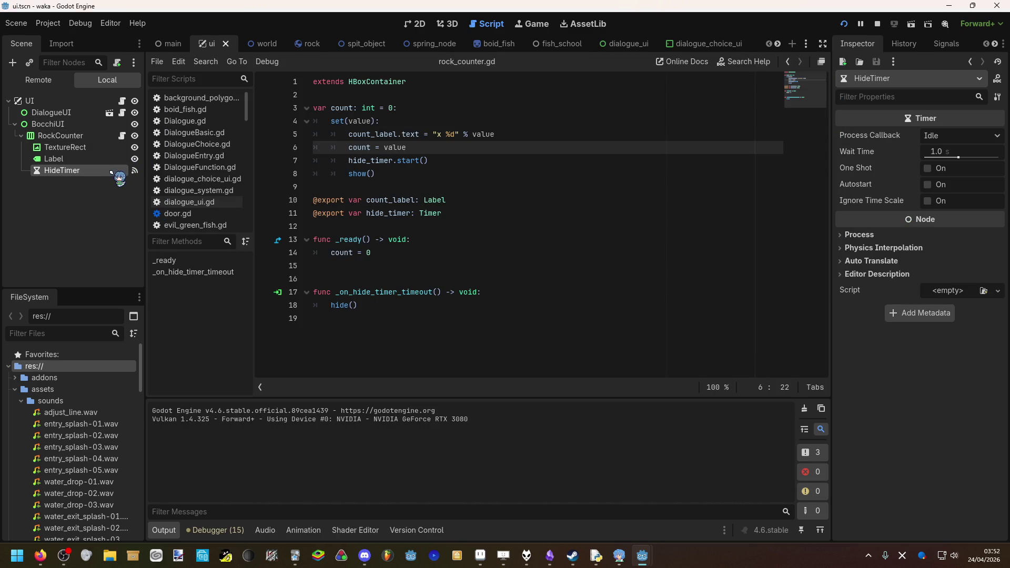
Set the HideTimer's Wait Time to 5 seconds and run the project again.
click(939, 151)
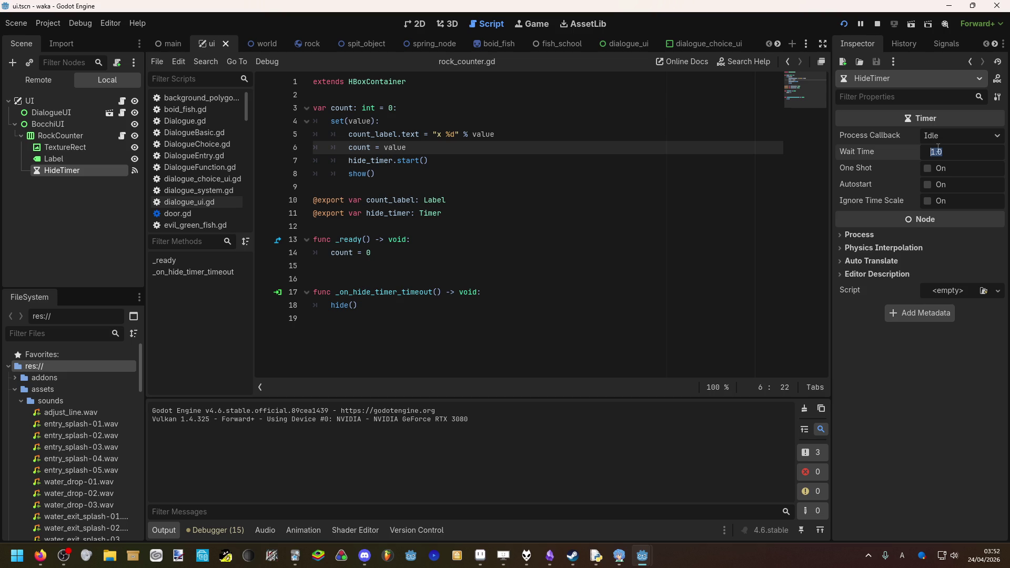
key(Return)
key(F5)
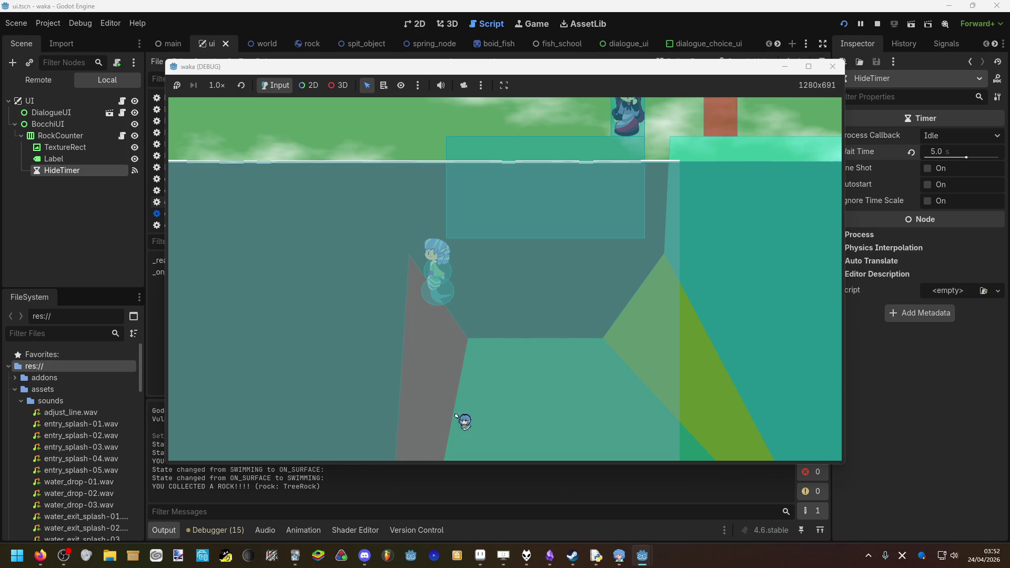
Bring the editor with rock_counter.gd back in front of the running game.
key(F8)
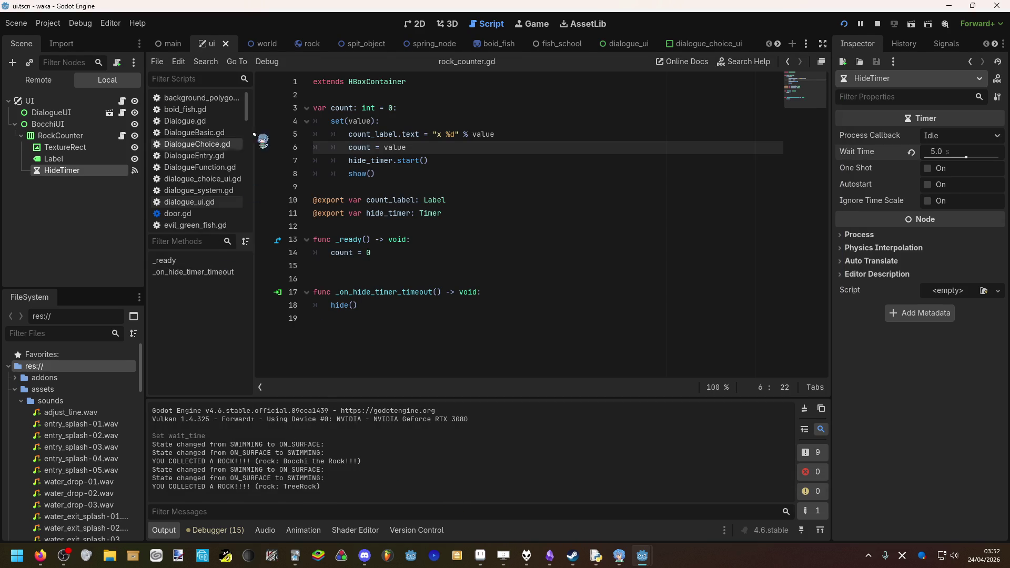
Switch to the main scene tab, check the running game window, then return to the editor.
click(173, 46)
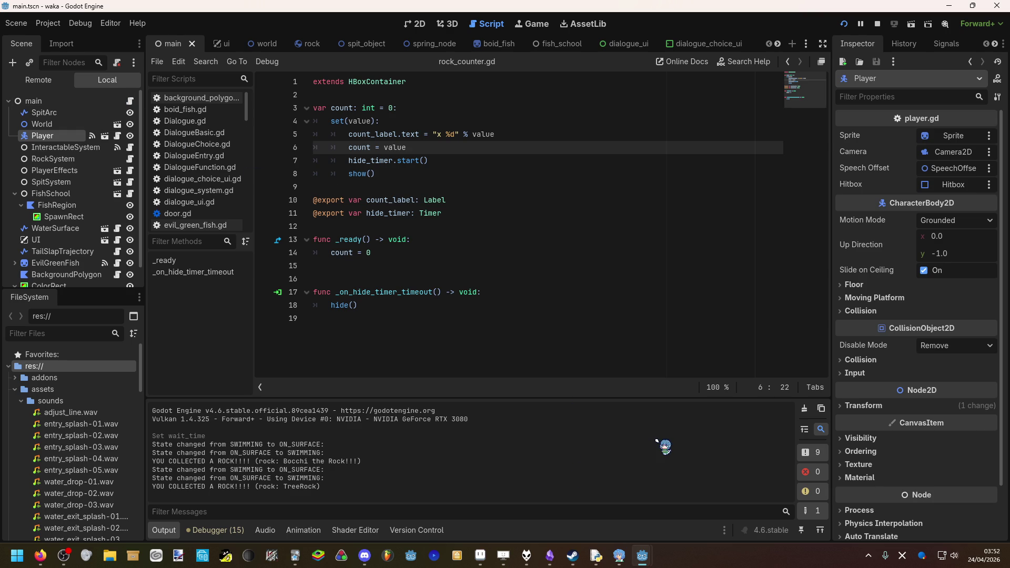
mouse_move(643, 556)
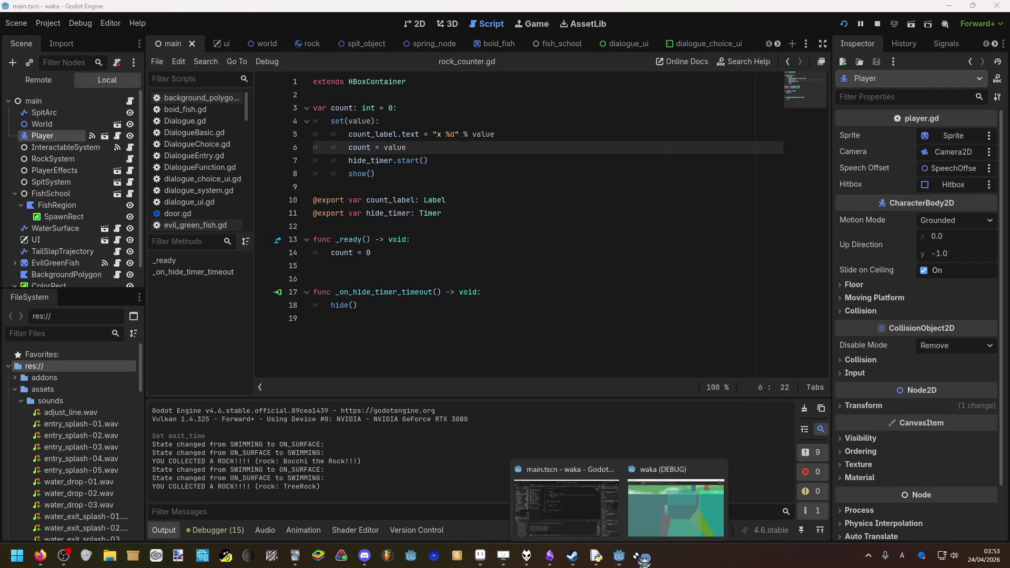
click(653, 500)
click(644, 494)
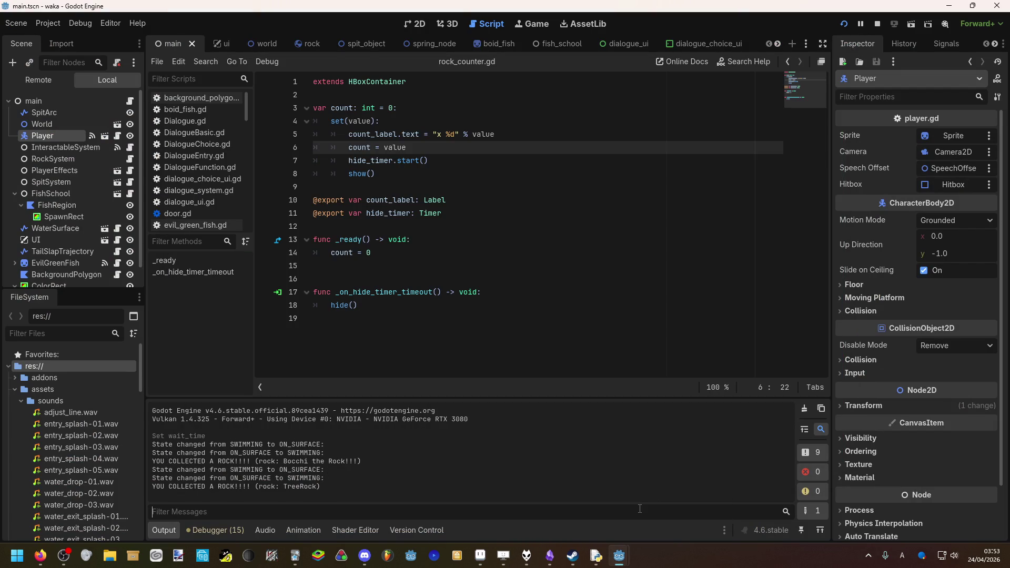